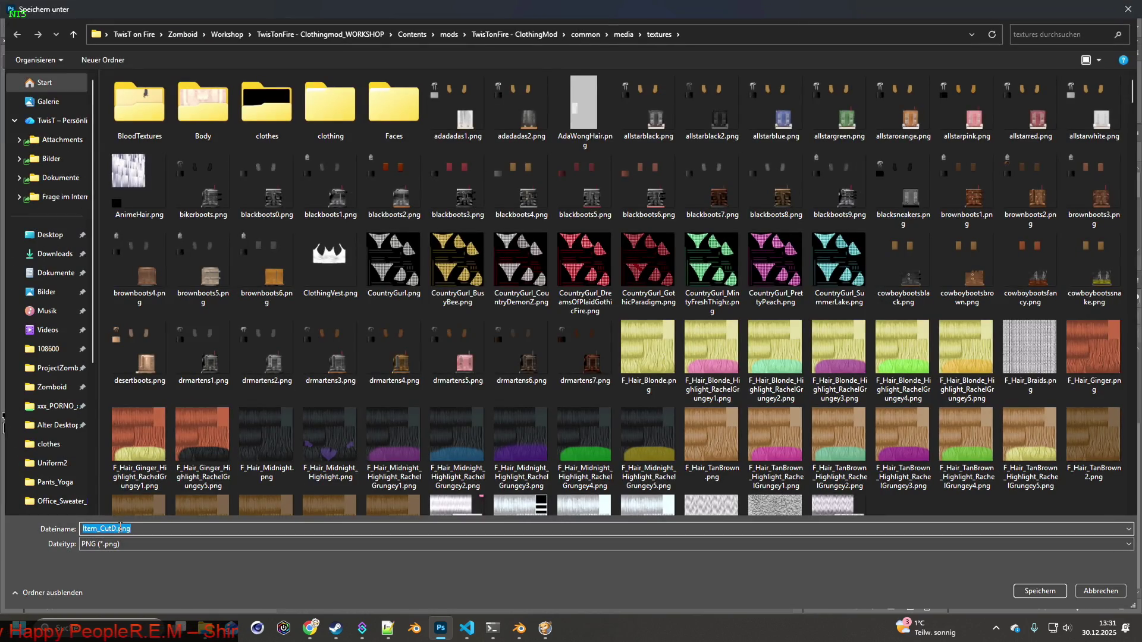
Quick-export the current dress layer as Item_CutD9.png.
{"action": "key", "text": "alt+Tab"}
{"action": "key", "text": "alt+Tab"}
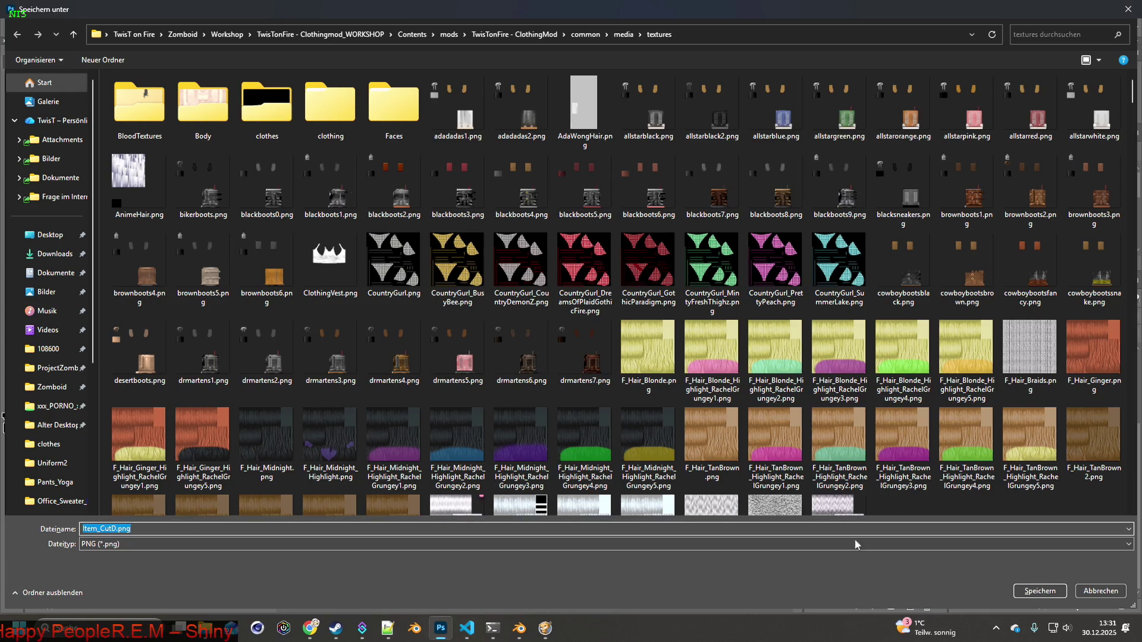
{"action": "left_click", "coordinate": [1100, 591]}
{"action": "left_click", "coordinate": [29, 6]}
{"action": "mouse_move", "coordinate": [51, 193]}
{"action": "left_click", "coordinate": [238, 193]}
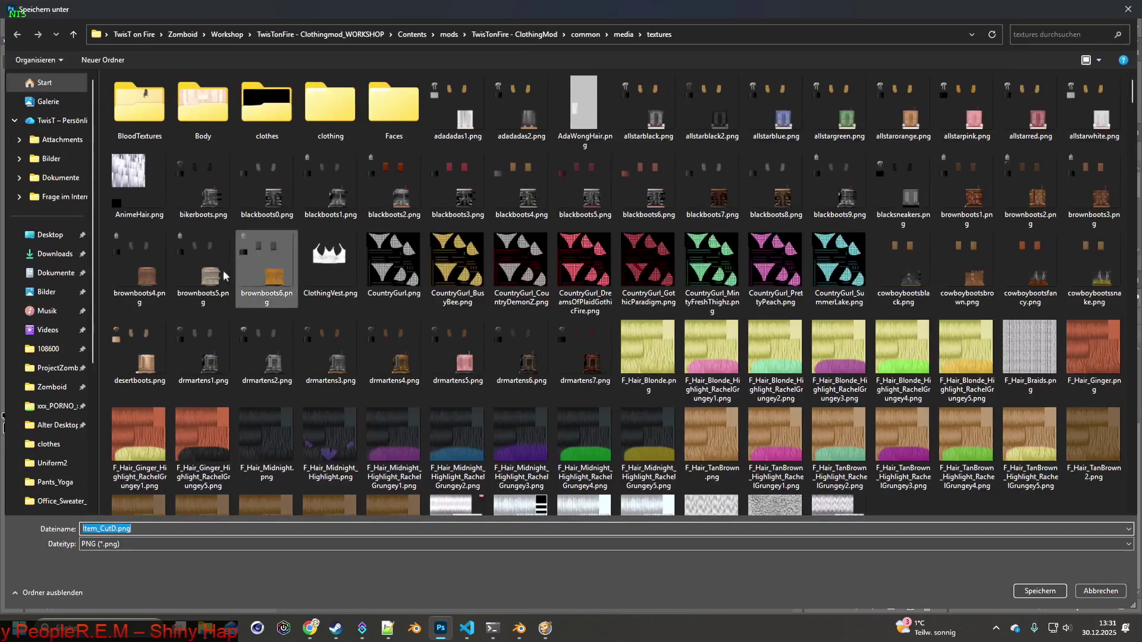
{"action": "type", "text": "9"}
{"action": "left_click", "coordinate": [1033, 591]}
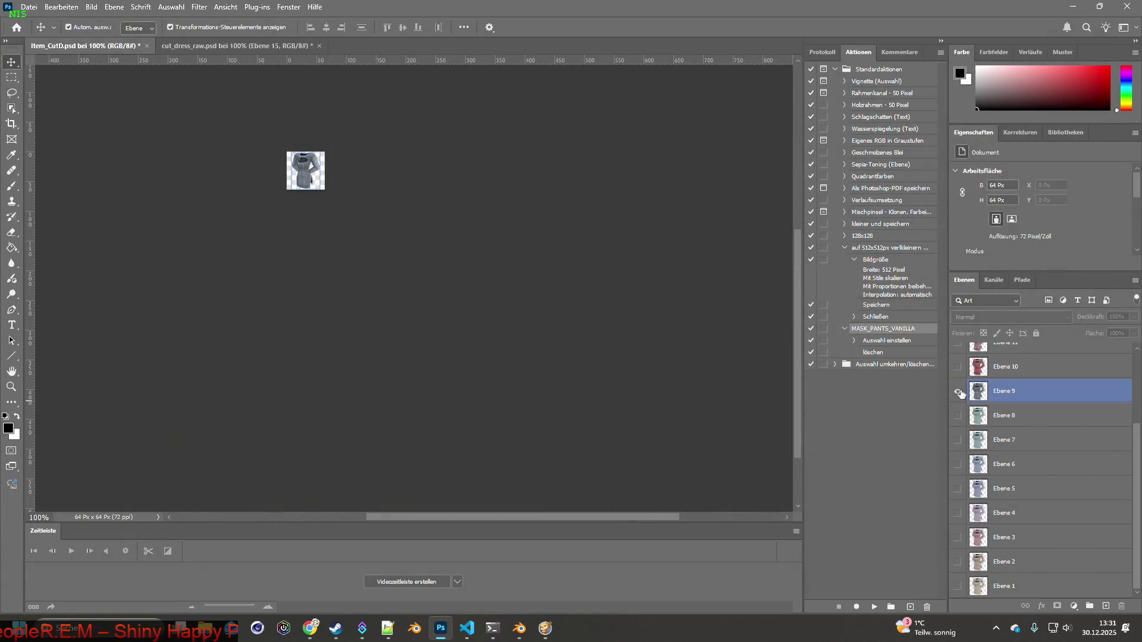
Quick-export the red dress as Item_CutD10.png.
{"action": "left_click", "coordinate": [29, 6]}
{"action": "mouse_move", "coordinate": [78, 191]}
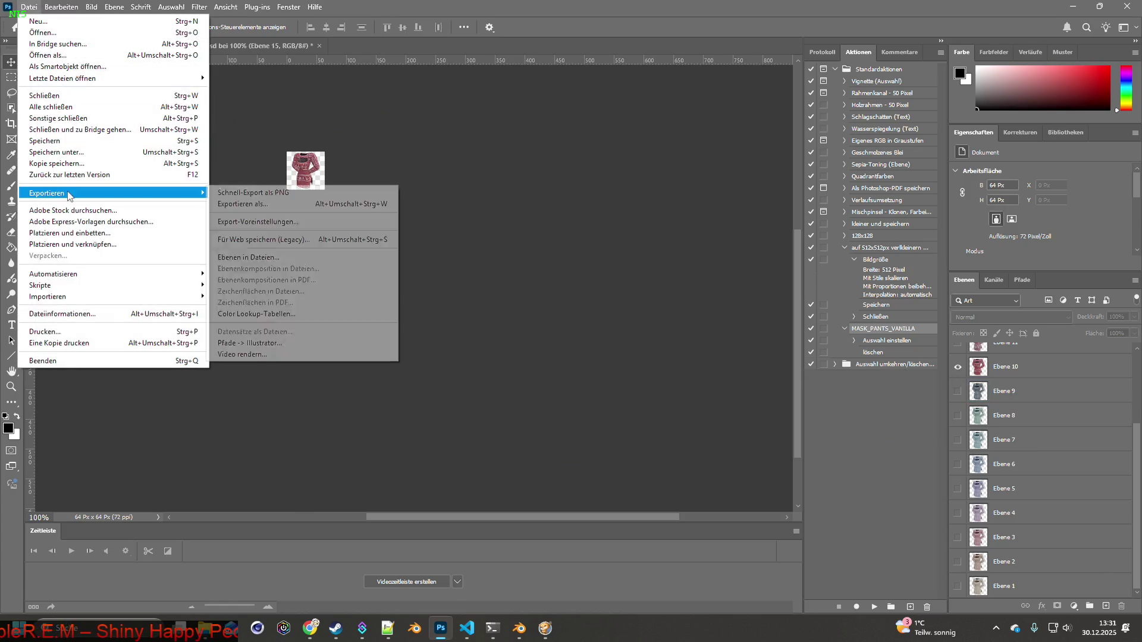
{"action": "left_click", "coordinate": [254, 193]}
{"action": "left_click", "coordinate": [117, 528]}
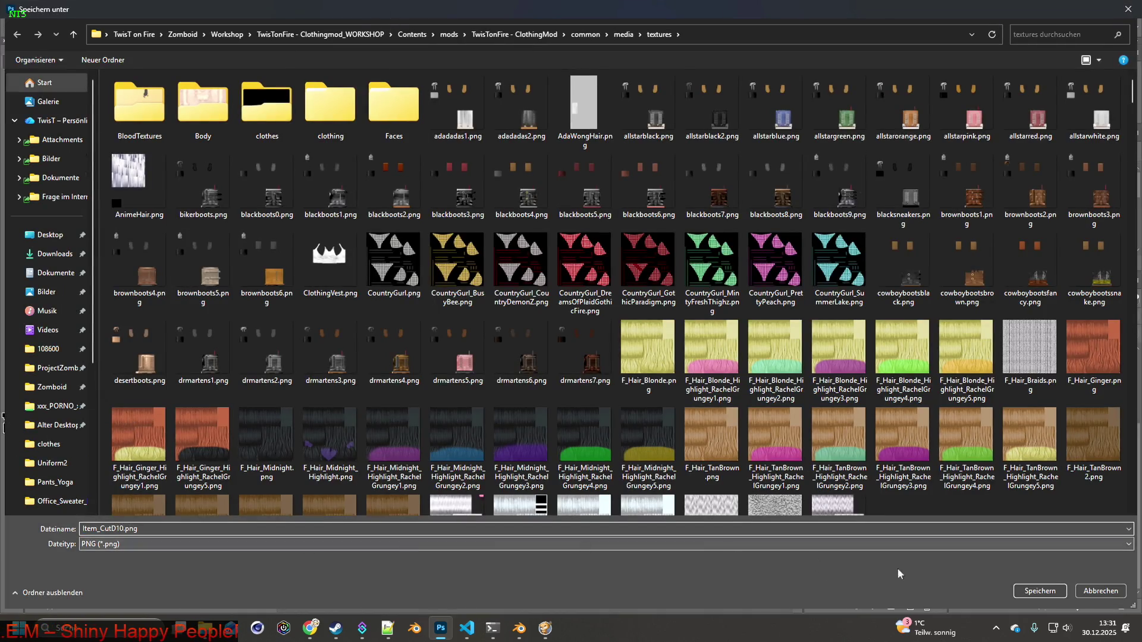
{"action": "left_click", "coordinate": [1040, 591]}
Show only the Ebene 11 dress layer and export it as Item_CutD11.png.
{"action": "left_click", "coordinate": [957, 476]}
{"action": "left_click", "coordinate": [958, 452]}
{"action": "left_click", "coordinate": [29, 6]}
{"action": "mouse_move", "coordinate": [48, 193]}
{"action": "left_click", "coordinate": [250, 193]}
{"action": "left_click", "coordinate": [117, 528]}
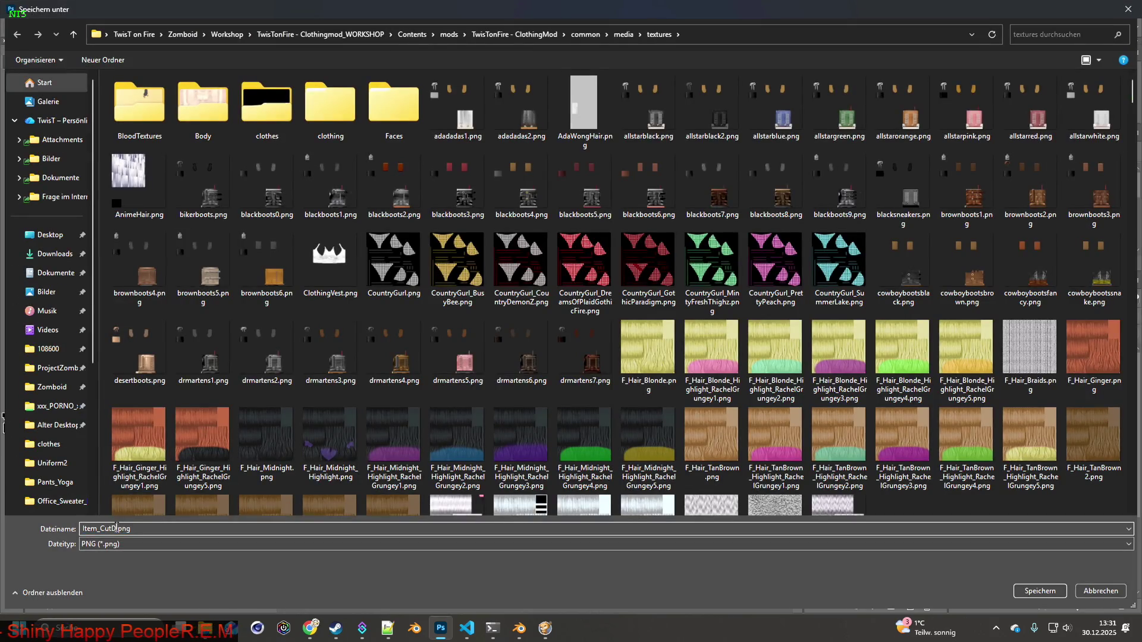
{"action": "left_click", "coordinate": [1038, 591]}
Show only the Ebene 12 dress layer and export it as Item_CutD12.png.
{"action": "left_click", "coordinate": [958, 452]}
{"action": "left_click", "coordinate": [957, 428]}
{"action": "left_click", "coordinate": [29, 7]}
{"action": "mouse_move", "coordinate": [48, 191]}
{"action": "left_click", "coordinate": [279, 194]}
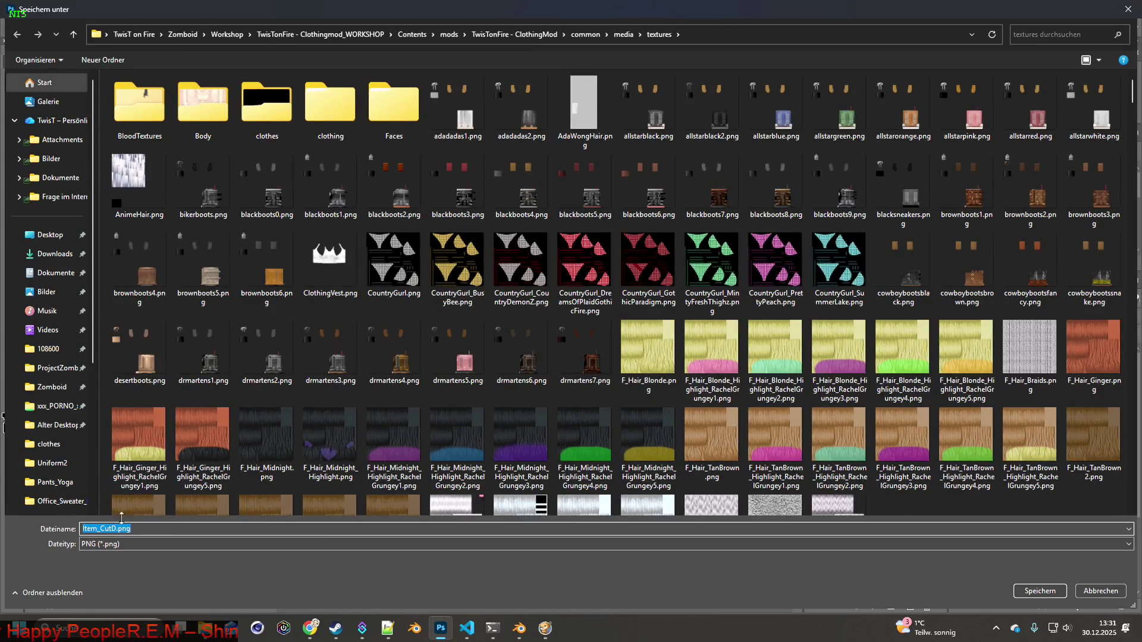
{"action": "left_click", "coordinate": [1039, 590]}
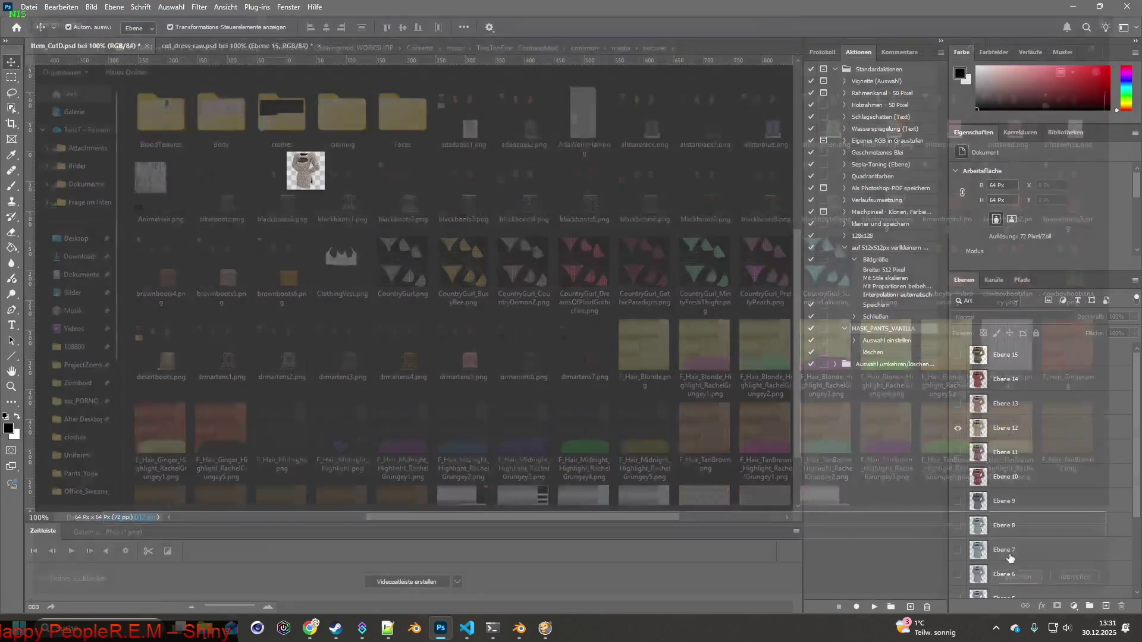
Show only the Ebene 13 dress layer and export it as Item_CutD13.png.
{"action": "left_click", "coordinate": [957, 427]}
{"action": "left_click", "coordinate": [958, 403]}
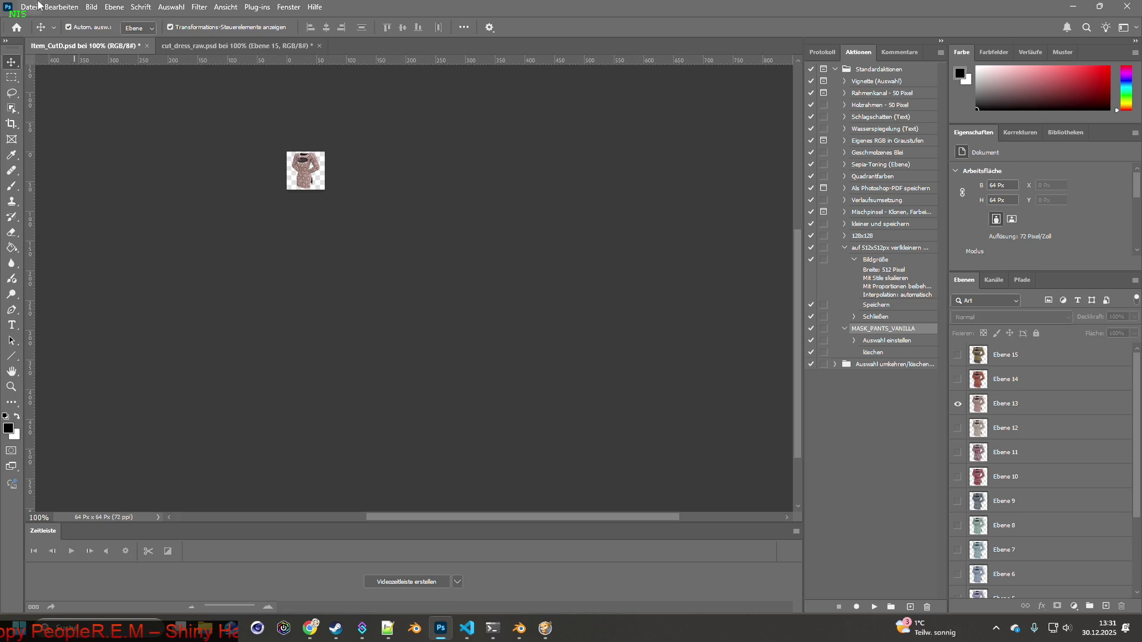
{"action": "left_click", "coordinate": [36, 6]}
{"action": "mouse_move", "coordinate": [66, 191]}
{"action": "left_click", "coordinate": [268, 192]}
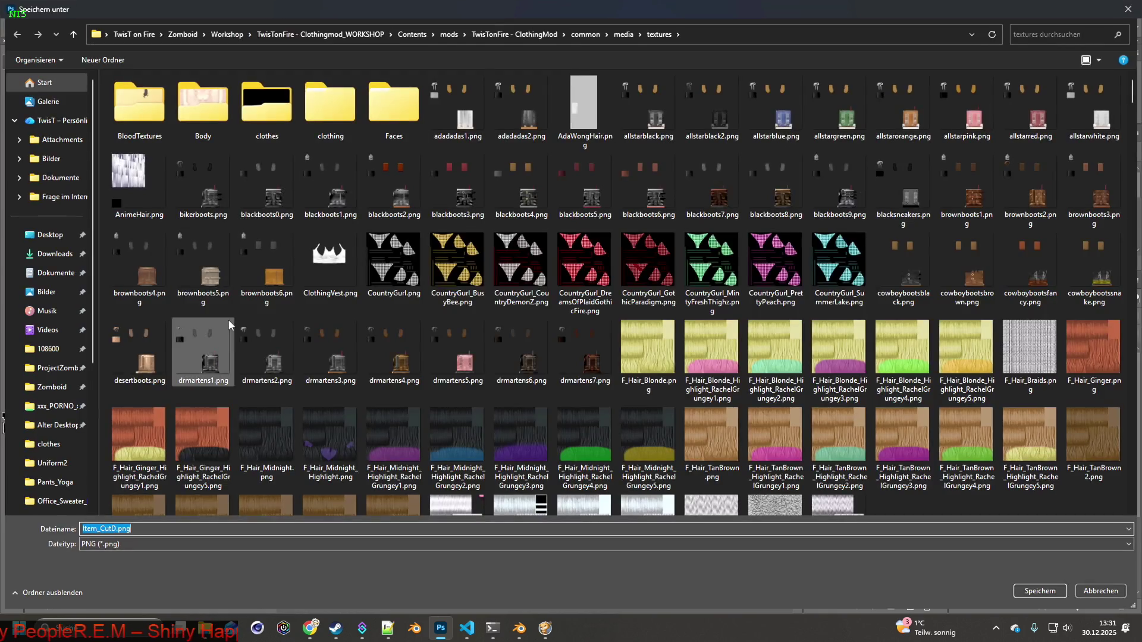
{"action": "left_click", "coordinate": [116, 529]}
{"action": "type", "text": "13"}
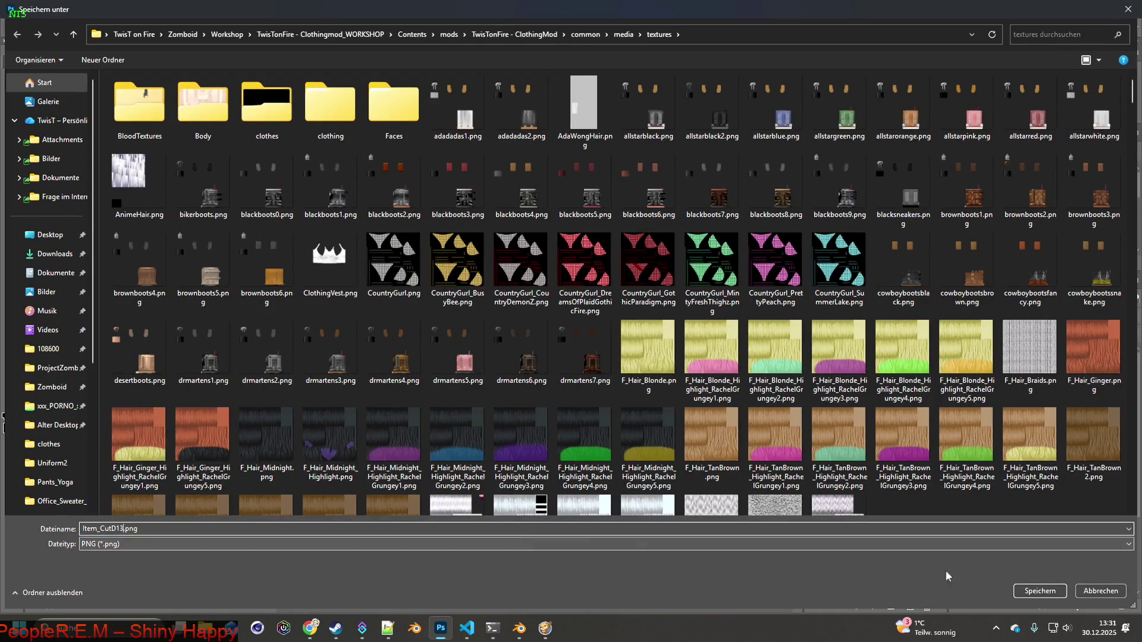
{"action": "key", "text": "Return"}
Show only the Ebene 14 dress layer and export it as Item_CutD14.png.
{"action": "left_click", "coordinate": [958, 403]}
{"action": "left_click", "coordinate": [958, 379]}
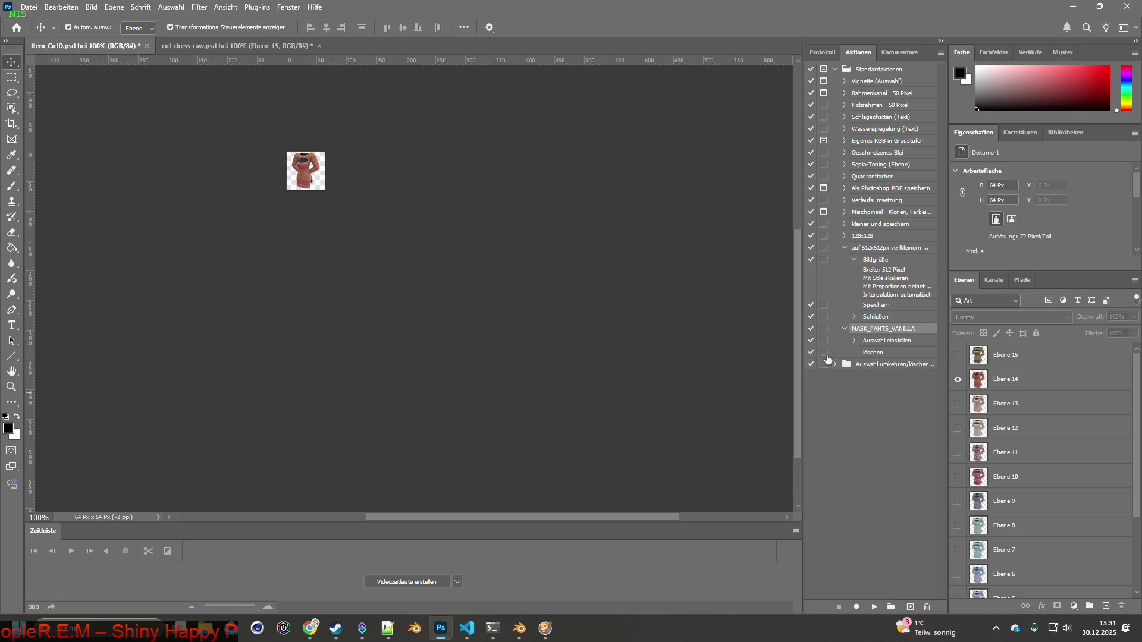
{"action": "left_click", "coordinate": [33, 7]}
{"action": "mouse_move", "coordinate": [71, 194]}
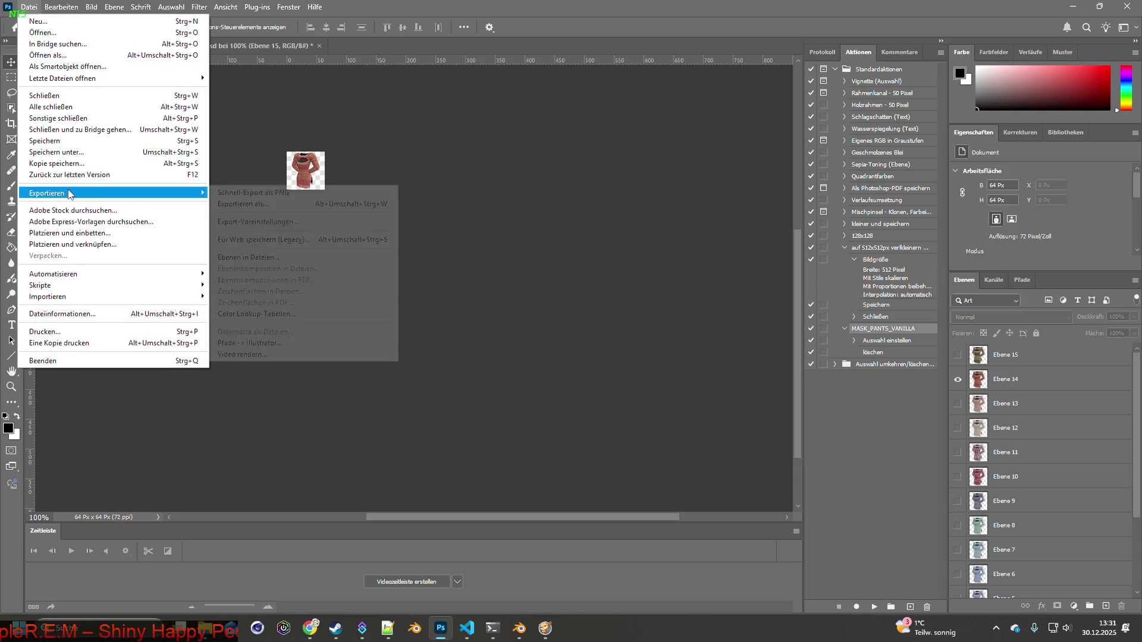
{"action": "left_click", "coordinate": [259, 194]}
{"action": "left_click", "coordinate": [116, 529]}
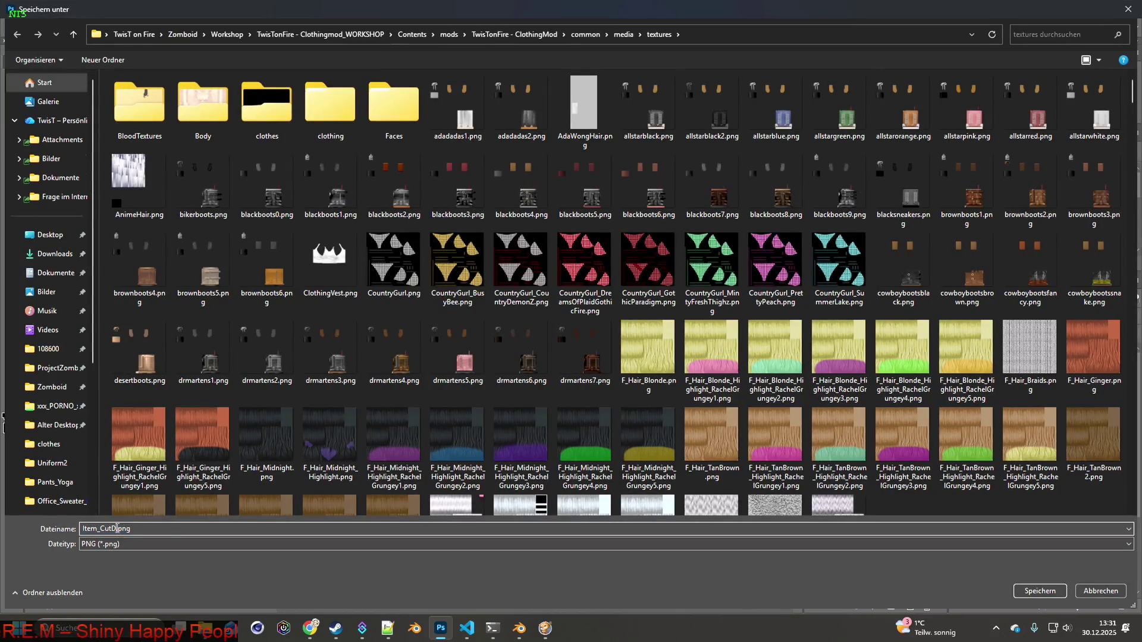
{"action": "left_click", "coordinate": [1040, 591]}
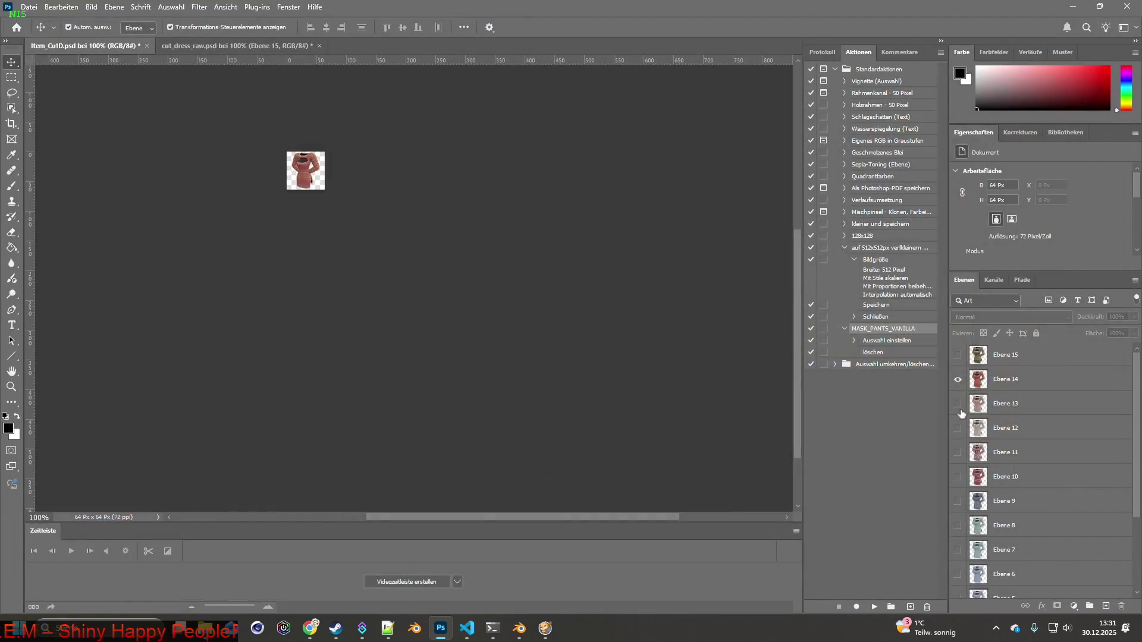
Show only the Ebene 15 dress layer and export it as Item_CutD15.png.
{"action": "left_click", "coordinate": [958, 379]}
{"action": "left_click", "coordinate": [958, 355]}
{"action": "left_click", "coordinate": [29, 7]}
{"action": "mouse_move", "coordinate": [71, 186]}
{"action": "left_click", "coordinate": [258, 186]}
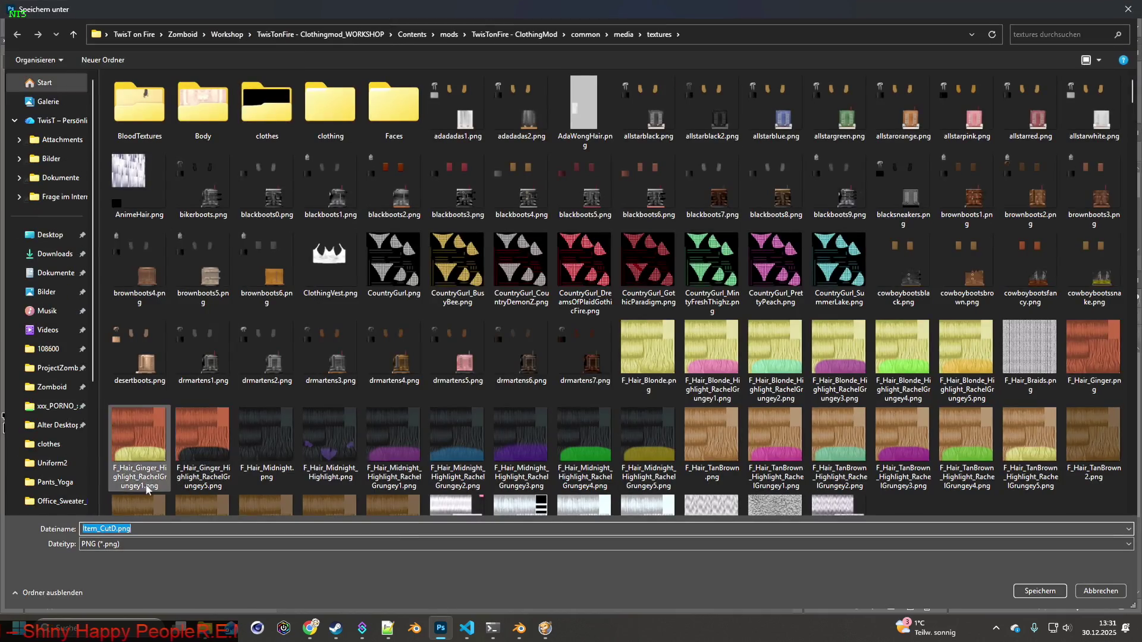
{"action": "left_click", "coordinate": [118, 529]}
{"action": "type", "text": "15"}
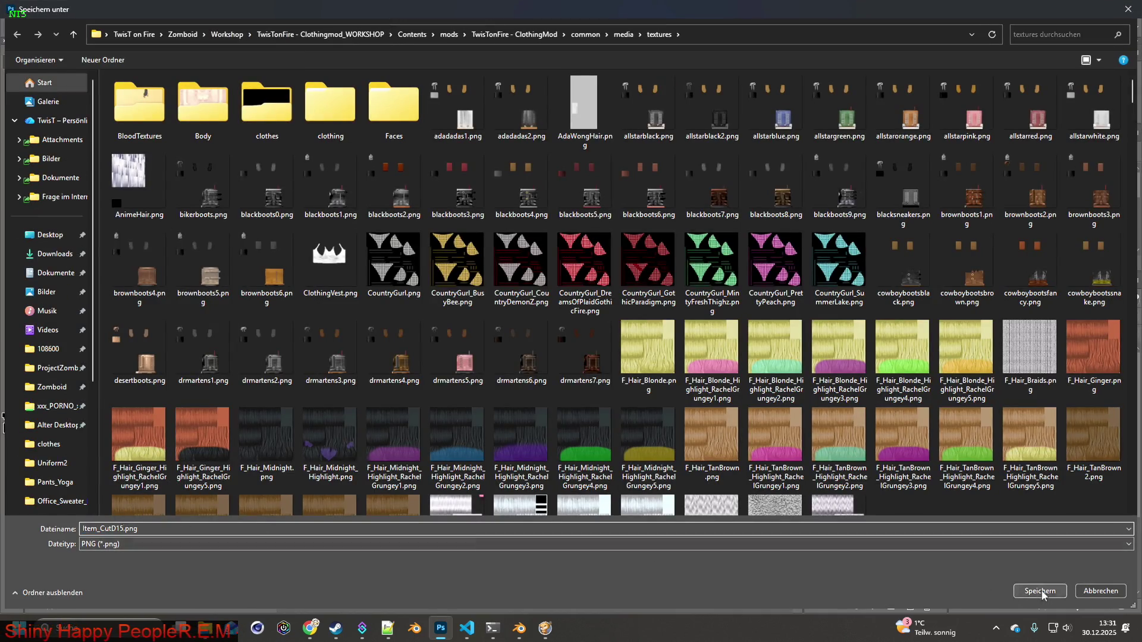
{"action": "left_click", "coordinate": [1025, 588]}
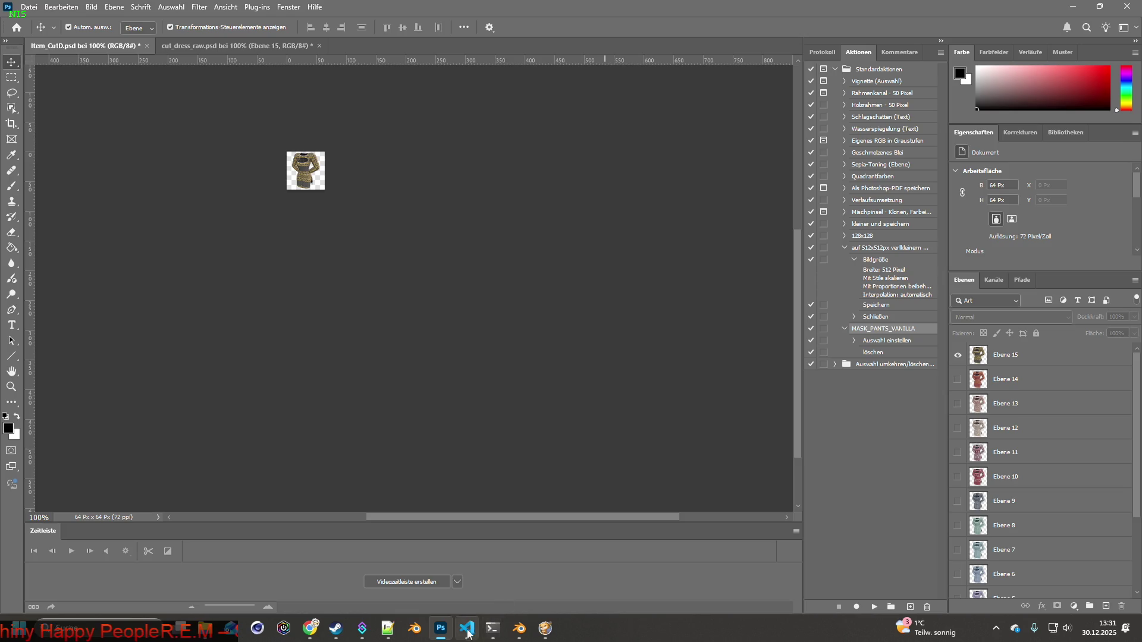
{"action": "left_click", "coordinate": [469, 632]}
Find the W_Cut_Dress model block in brita_worlditems.txt and remove it from its place.
{"action": "mouse_move", "coordinate": [416, 597]}
{"action": "left_mouse_down"}
{"action": "mouse_move", "coordinate": [526, 598]}
{"action": "mouse_move", "coordinate": [363, 583]}
{"action": "left_mouse_up"}
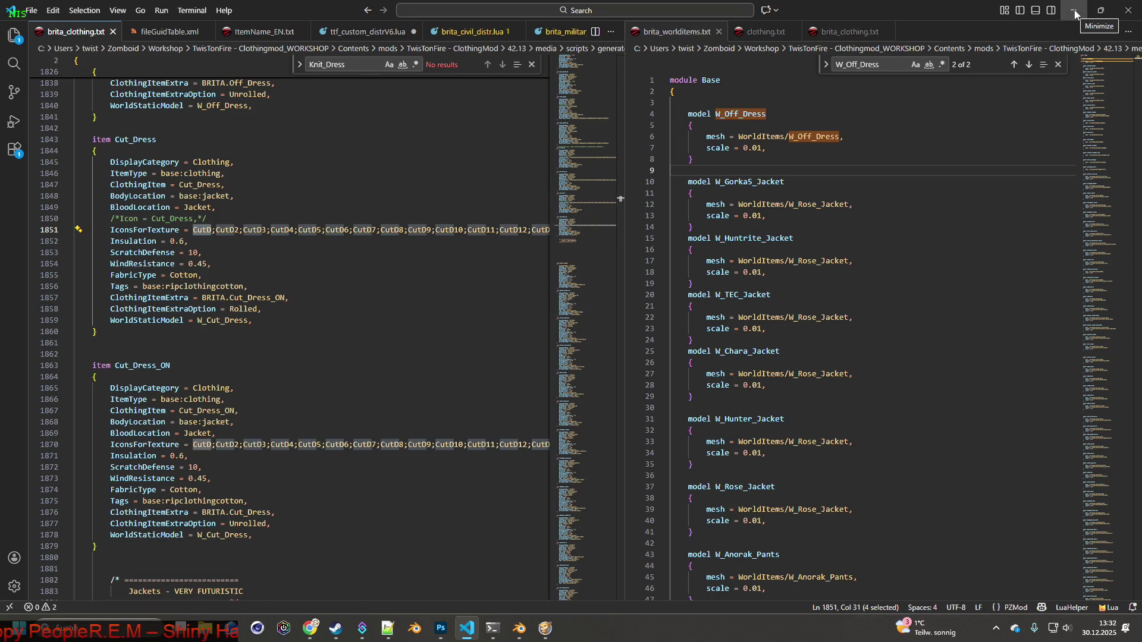
{"action": "double_click", "coordinate": [199, 536]}
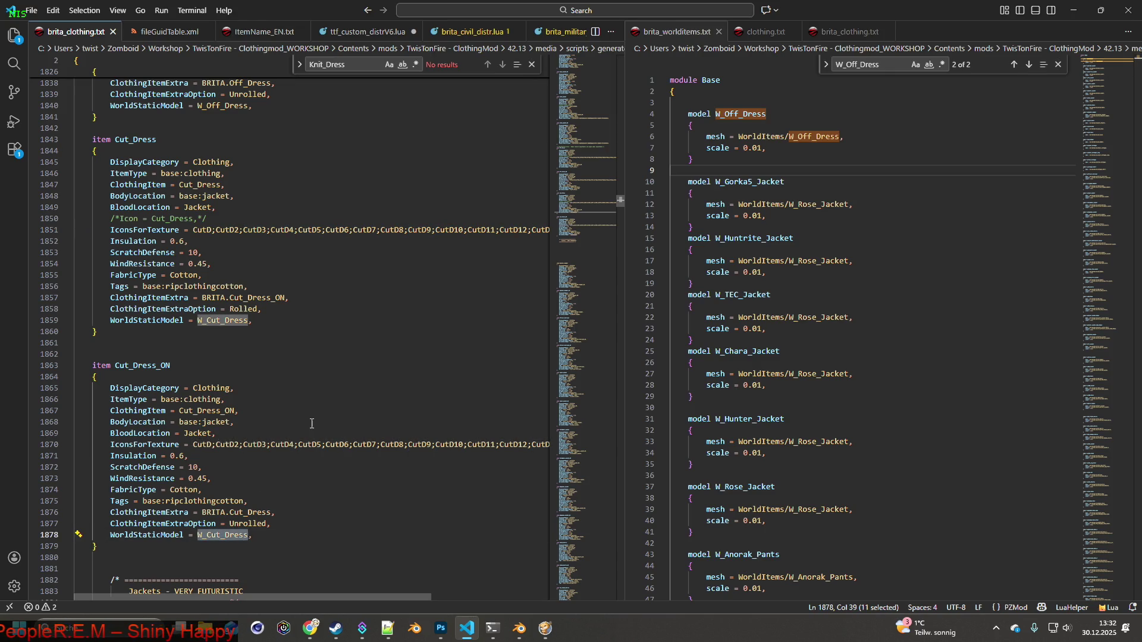
{"action": "key", "text": "ctrl+c"}
{"action": "double_click", "coordinate": [862, 65]}
{"action": "key", "text": "ctrl+v"}
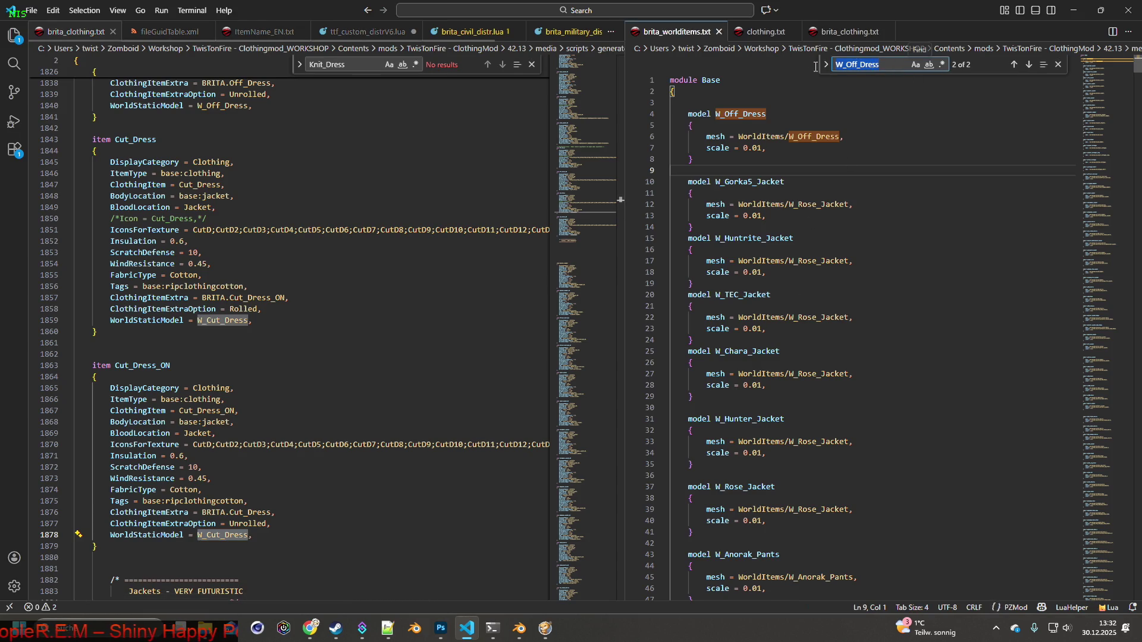
{"action": "left_click_drag", "start_coordinate": [712, 391], "coordinate": [640, 334]}
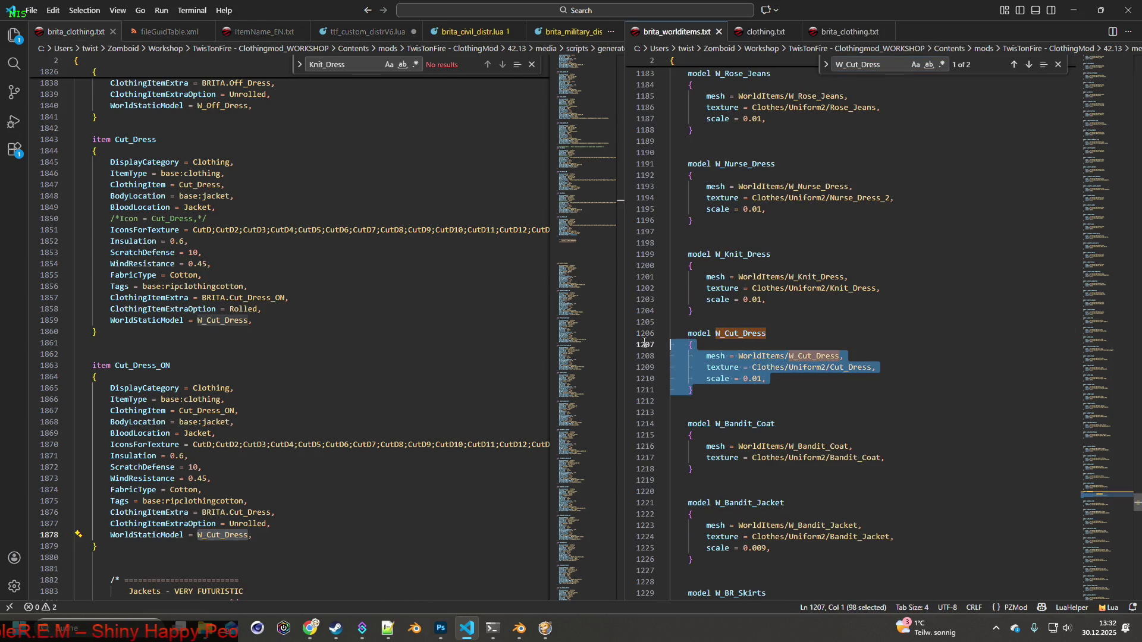
{"action": "key", "text": "Delete"}
{"action": "key", "text": "Delete"}
{"action": "key", "text": "Delete"}
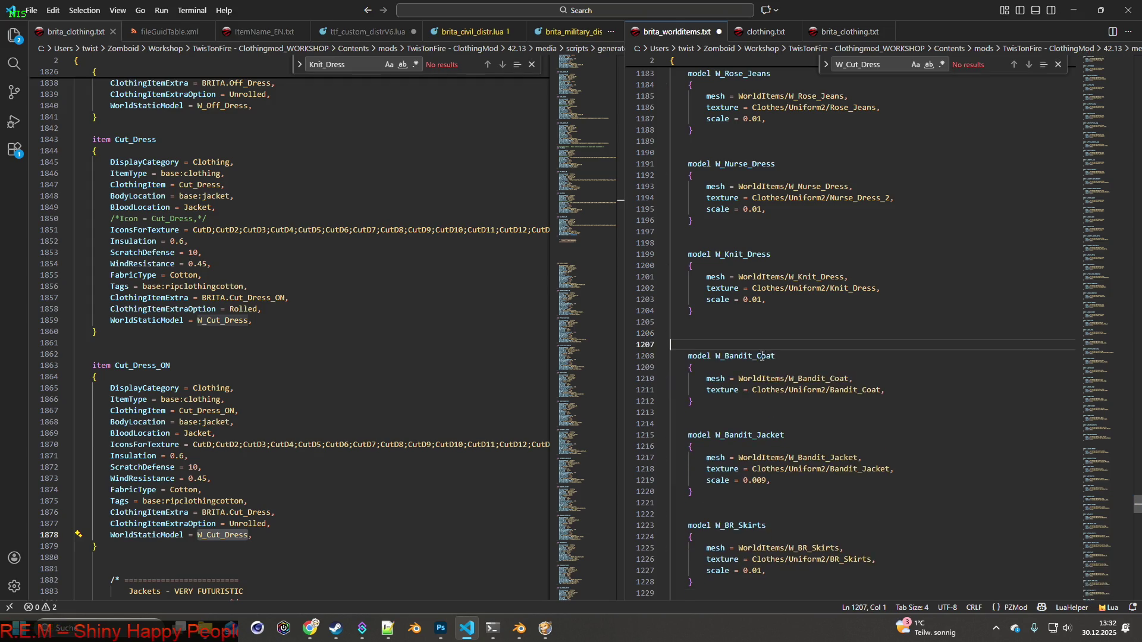
{"action": "key", "text": "BackSpace"}
Paste the W_Cut_Dress block at the module top, above model W_Off_Dress.
{"action": "scroll", "coordinate": [1130, 476], "scroll_direction": "up", "scroll_amount": 3}
{"action": "left_click_drag", "start_coordinate": [1138, 500], "coordinate": [1137, 62]}
{"action": "left_click", "coordinate": [742, 104]}
{"action": "key", "text": "Return"}
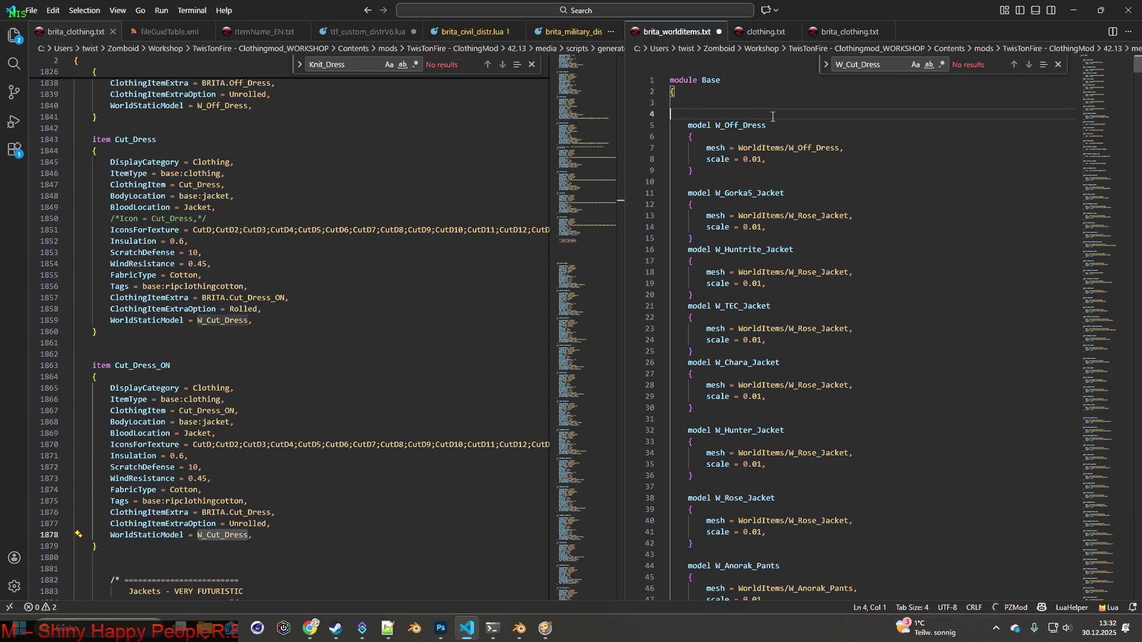
{"action": "key", "text": "Return"}
{"action": "key", "text": "Up"}
{"action": "key", "text": "ctrl+v"}
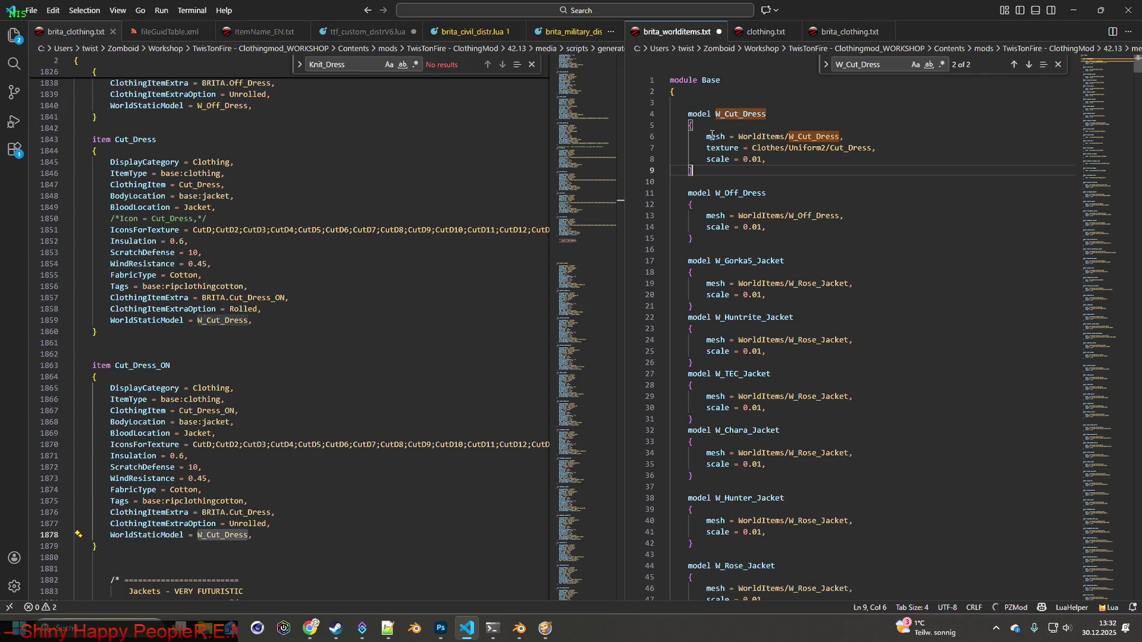
Delete the W_Cut_Dress texture line and save brita_worlditems.txt.
{"action": "left_click", "coordinate": [897, 147]}
{"action": "key", "text": "shift+Home"}
{"action": "key", "text": "shift+Home"}
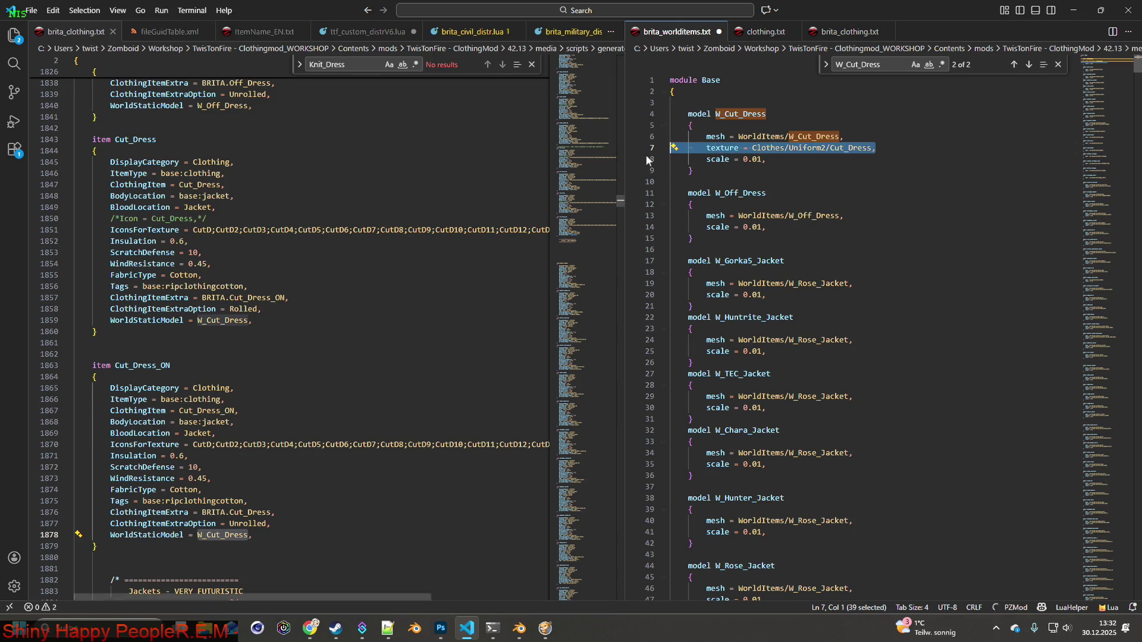
{"action": "key", "text": "BackSpace"}
{"action": "key", "text": "BackSpace"}
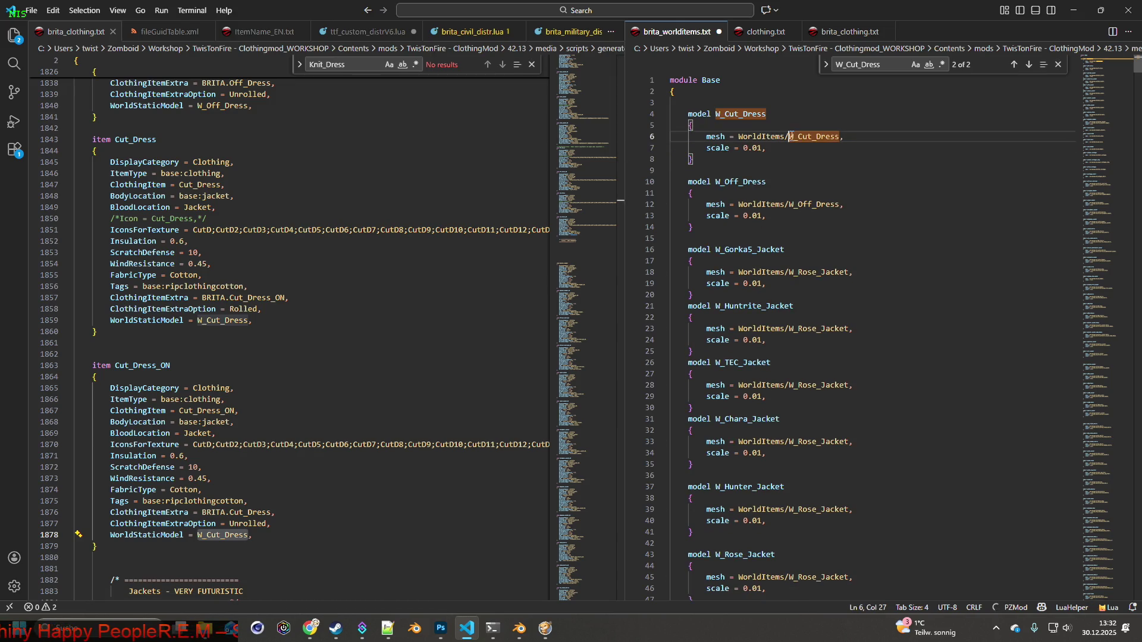
{"action": "left_click_drag", "start_coordinate": [790, 136], "coordinate": [836, 136]}
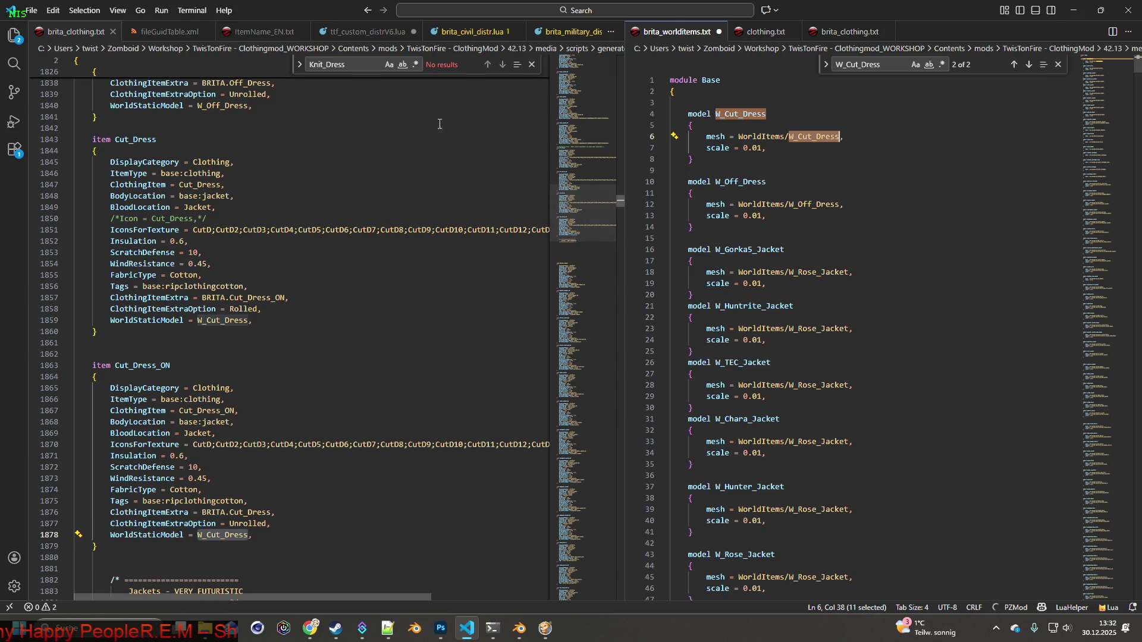
{"action": "left_click", "coordinate": [33, 11]}
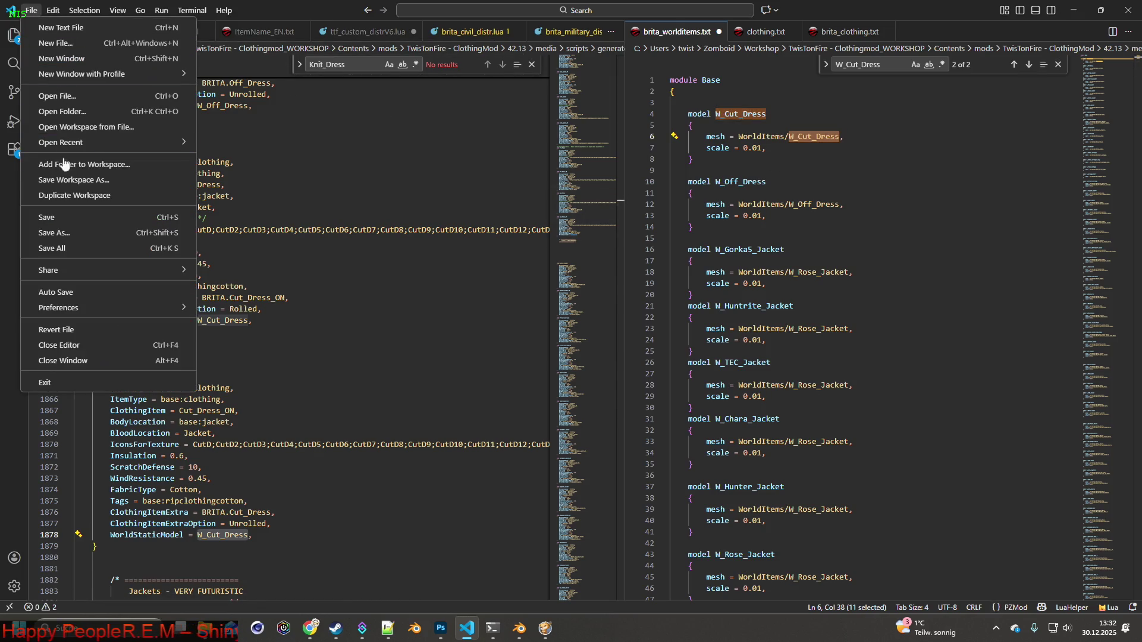
{"action": "left_click", "coordinate": [54, 217]}
Save brita_clothing.txt and bring the unsaved Blender scene forward.
{"action": "left_click", "coordinate": [76, 31]}
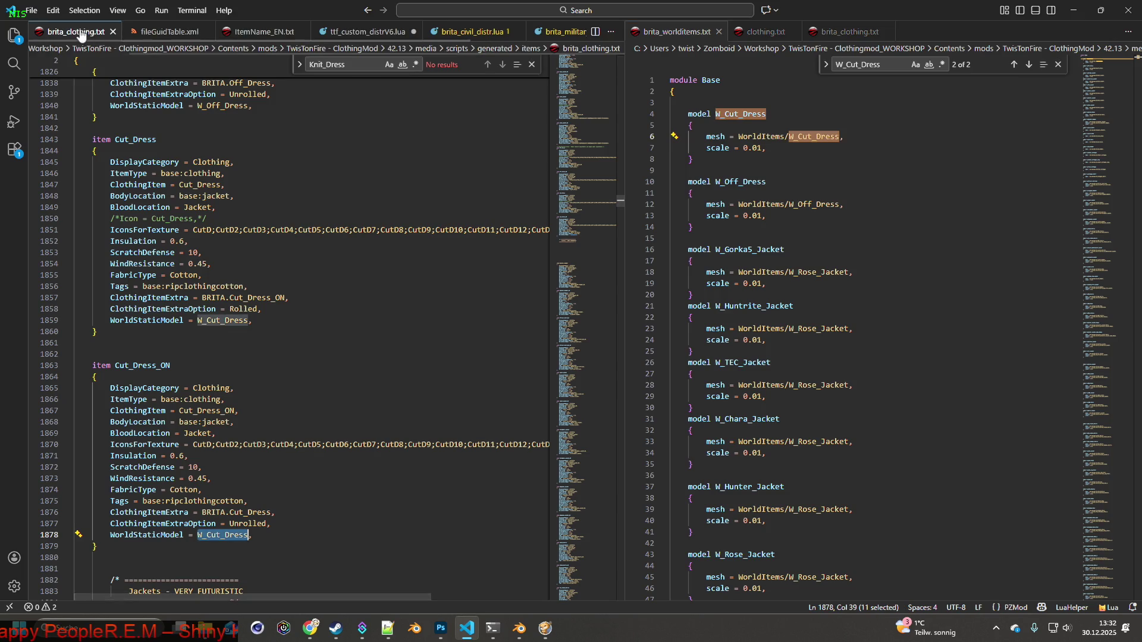
{"action": "left_click", "coordinate": [31, 10]}
{"action": "left_click", "coordinate": [57, 218]}
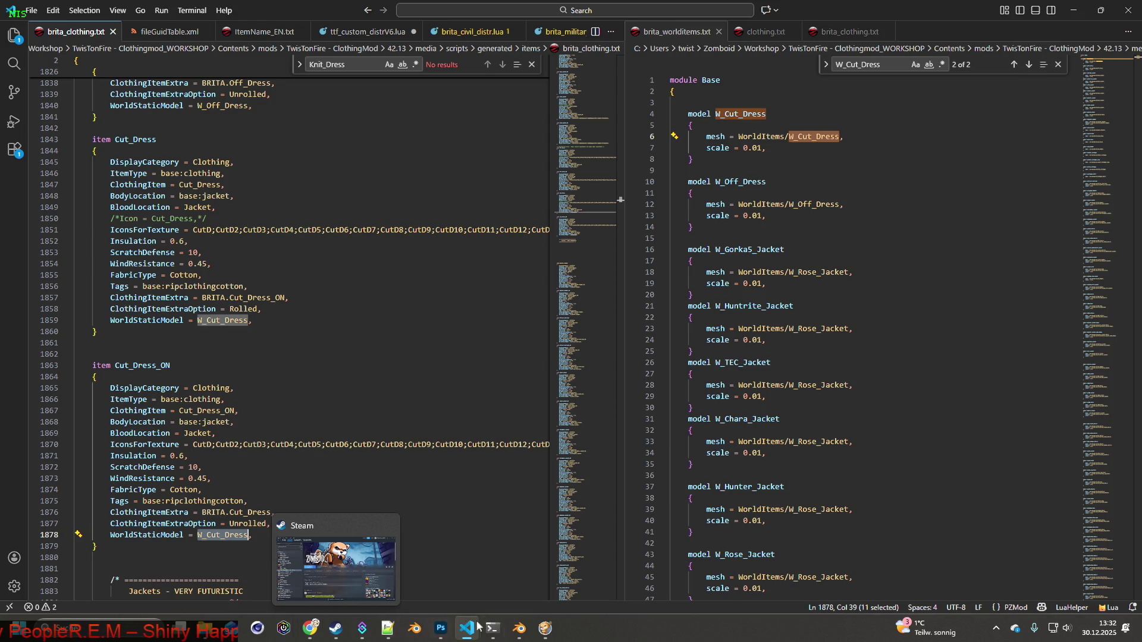
{"action": "mouse_move", "coordinate": [522, 629]}
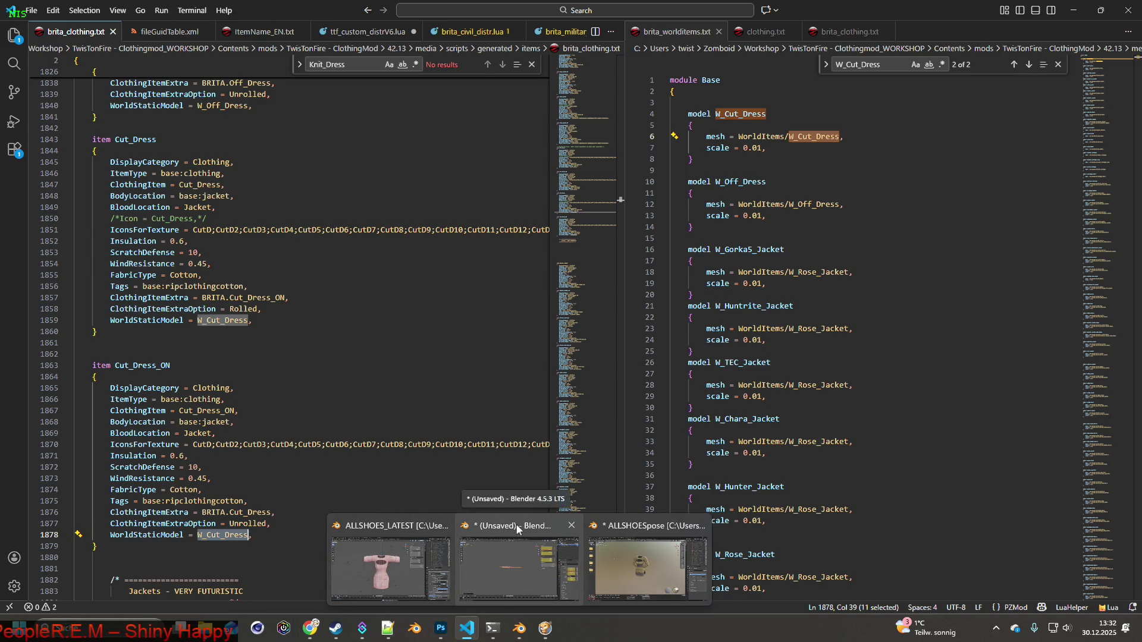
{"action": "left_click", "coordinate": [516, 524]}
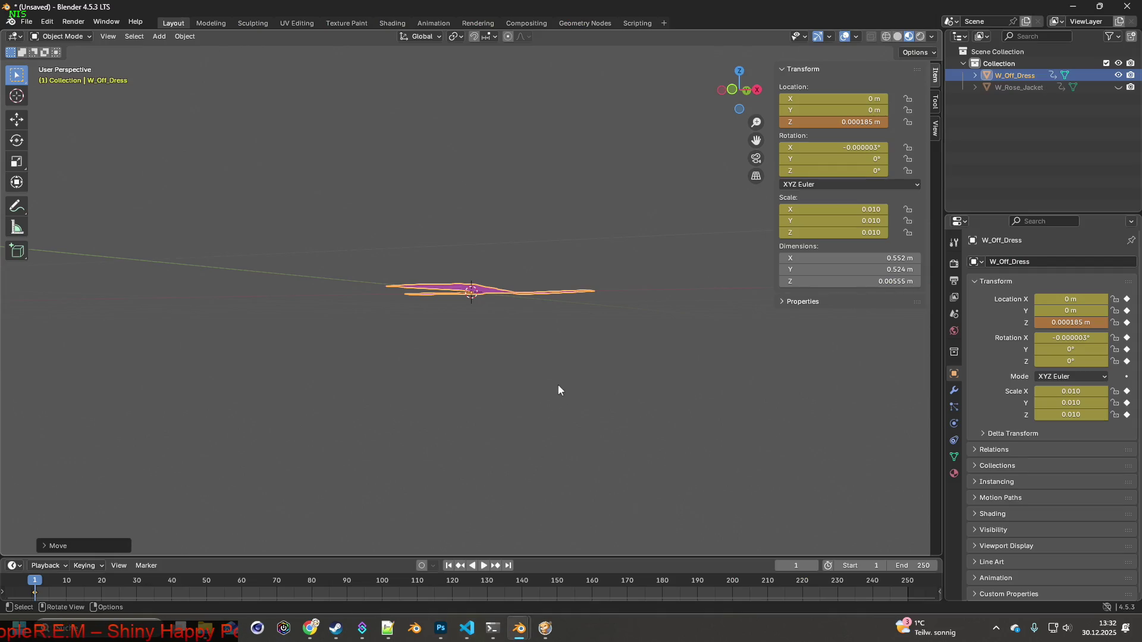
Hide the W_Off_Dress object in the outliner.
{"action": "mouse_move", "coordinate": [550, 317]}
{"action": "middle_mouse_down"}
{"action": "mouse_move", "coordinate": [572, 360]}
{"action": "mouse_move", "coordinate": [583, 333]}
{"action": "middle_mouse_up"}
{"action": "left_click", "coordinate": [1119, 75]}
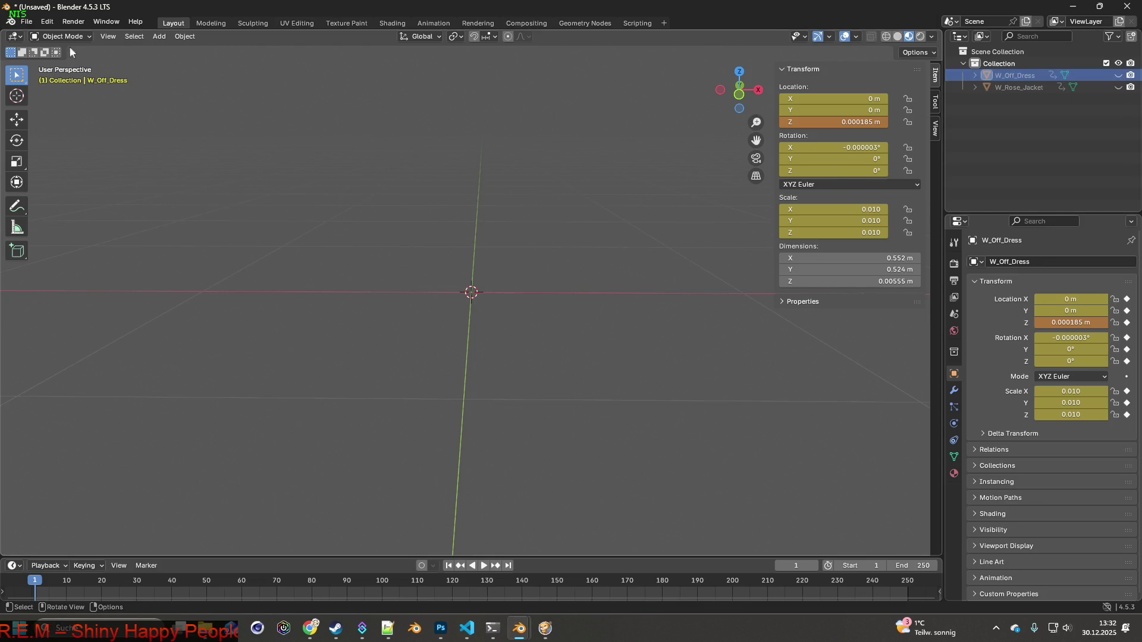
{"action": "left_click", "coordinate": [26, 21]}
{"action": "left_click", "coordinate": [53, 167]}
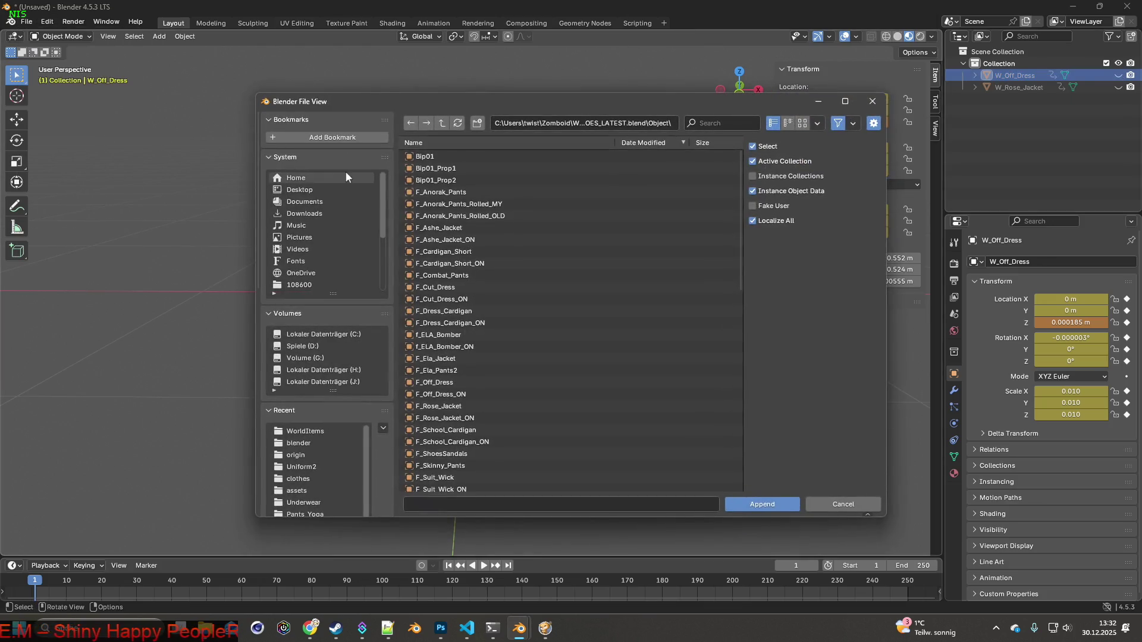
{"action": "left_click", "coordinate": [836, 504]}
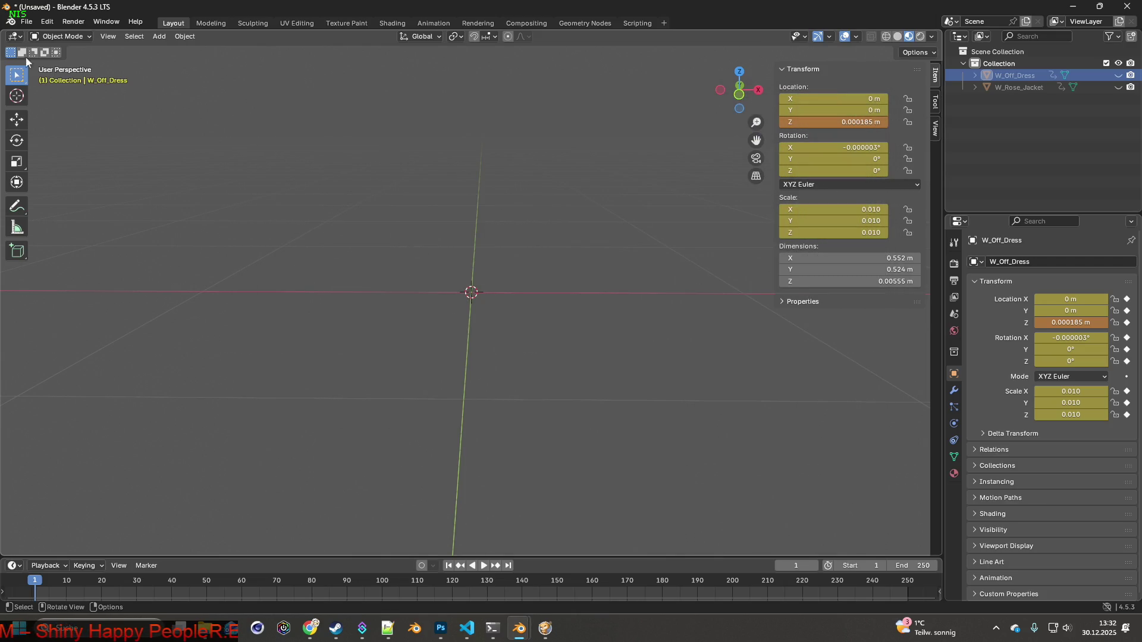
Import W_Cut_Dress.fbx as FBX, filtering the file list for W_Cut_Dress.
{"action": "left_click", "coordinate": [26, 21]}
{"action": "mouse_move", "coordinate": [46, 191]}
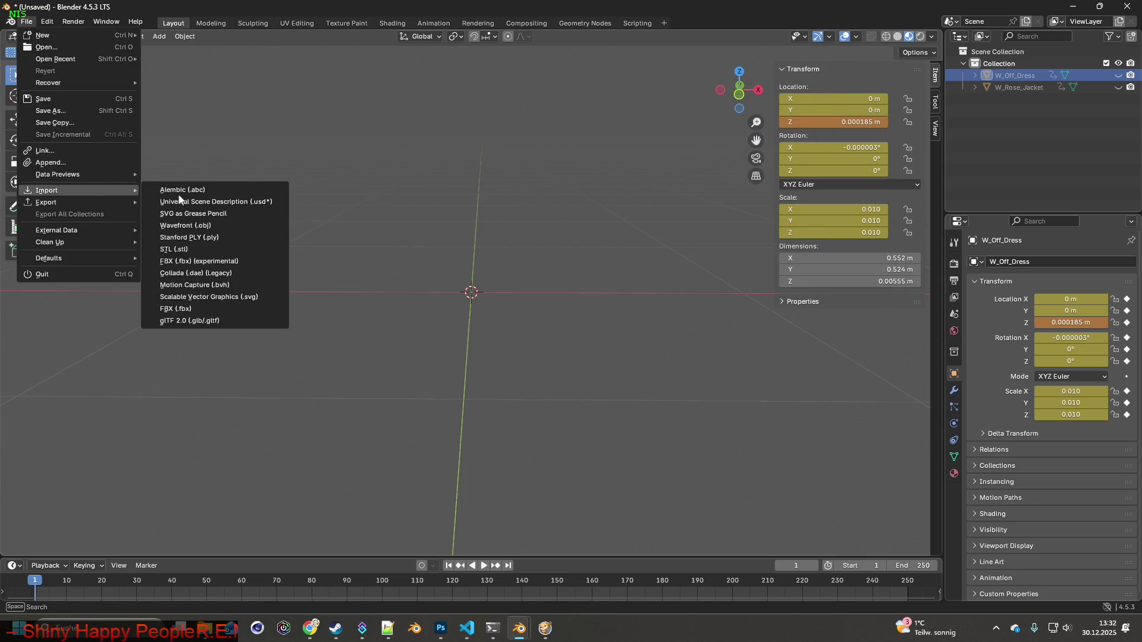
{"action": "left_click", "coordinate": [196, 310]}
{"action": "left_click", "coordinate": [714, 124]}
{"action": "type", "text": "W_Cut_Dress"}
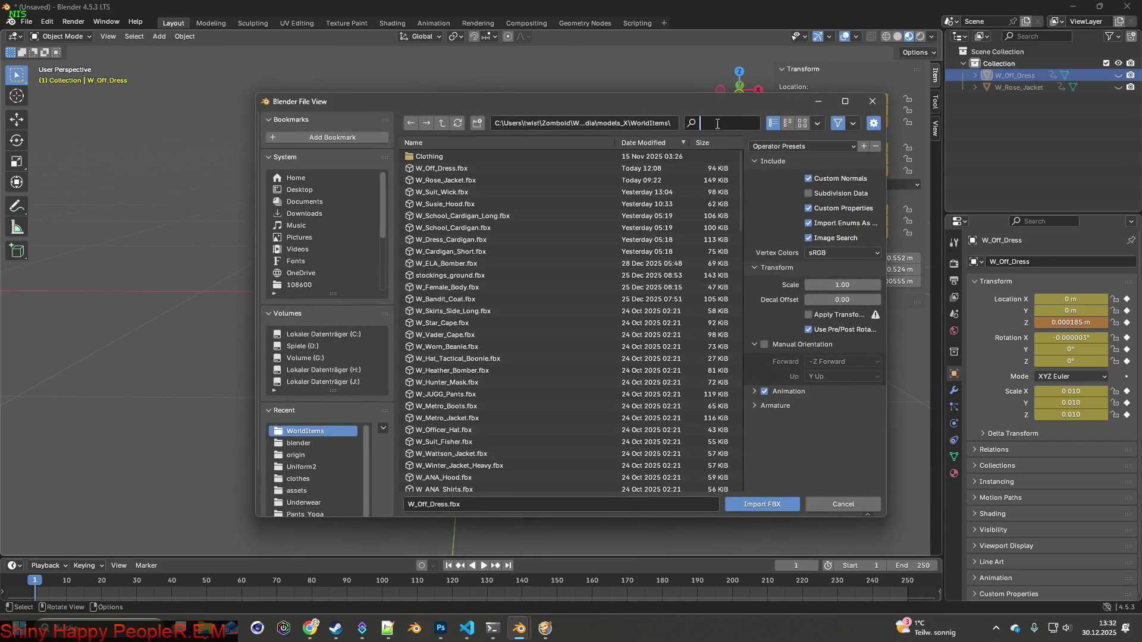
{"action": "left_click", "coordinate": [446, 156]}
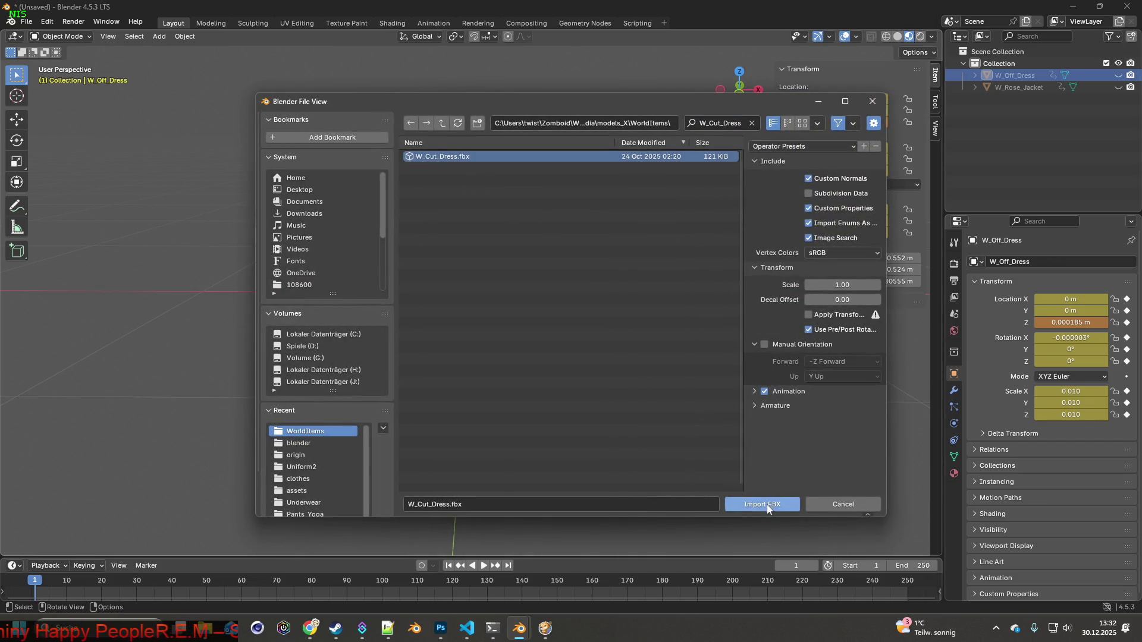
{"action": "left_click", "coordinate": [767, 508]}
Rename the imported Male_Hood00222 object to W_Cut_Dress and inspect it.
{"action": "mouse_move", "coordinate": [622, 322]}
{"action": "middle_mouse_down"}
{"action": "mouse_move", "coordinate": [588, 355]}
{"action": "mouse_move", "coordinate": [653, 370]}
{"action": "mouse_move", "coordinate": [589, 354]}
{"action": "mouse_move", "coordinate": [609, 332]}
{"action": "middle_mouse_up"}
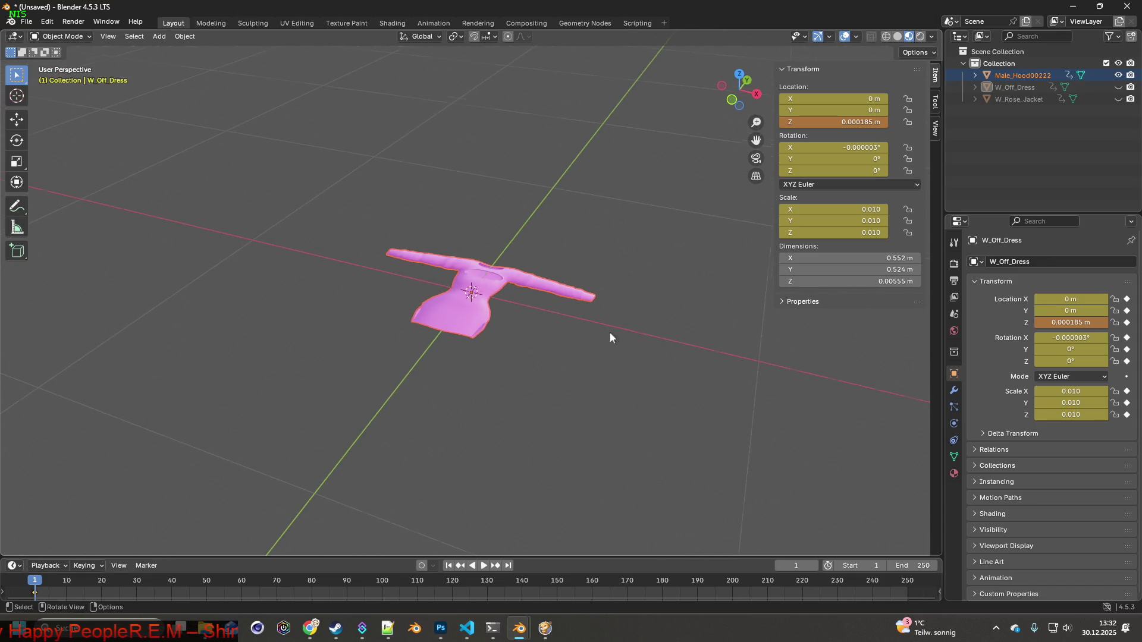
{"action": "left_click", "coordinate": [1029, 78]}
{"action": "double_click", "coordinate": [1026, 78]}
{"action": "type", "text": "W_Cut_Dress"}
{"action": "key", "text": "Return"}
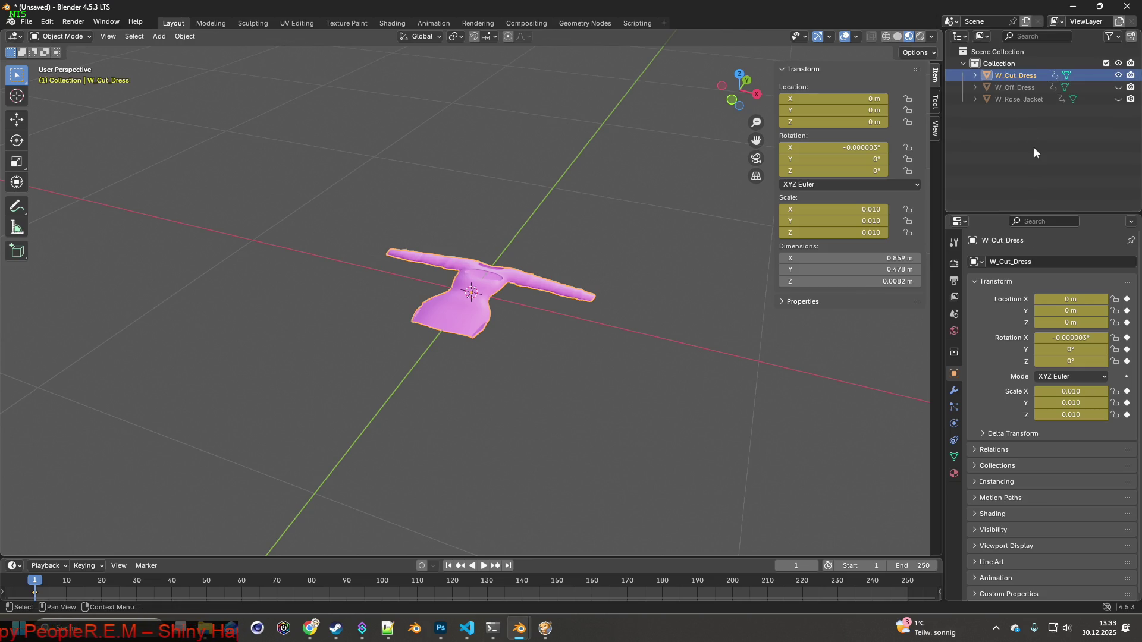
{"action": "middle_click_drag", "start_coordinate": [566, 194], "coordinate": [542, 202]}
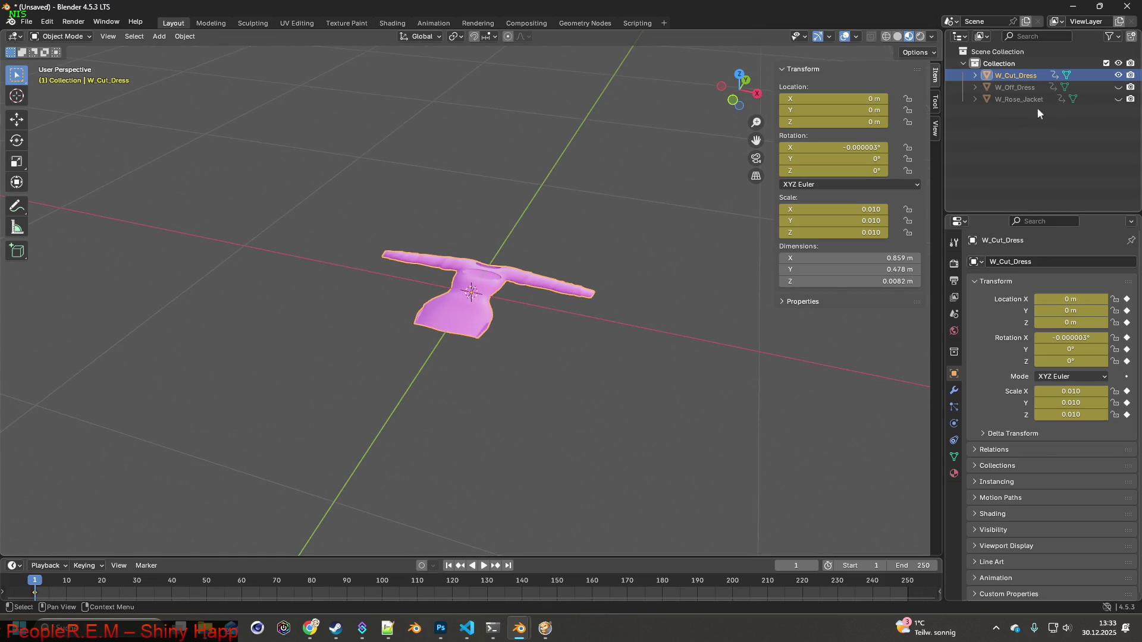
{"action": "middle_click_drag", "start_coordinate": [617, 226], "coordinate": [569, 253]}
{"action": "left_click", "coordinate": [566, 265]}
{"action": "left_click", "coordinate": [561, 277]}
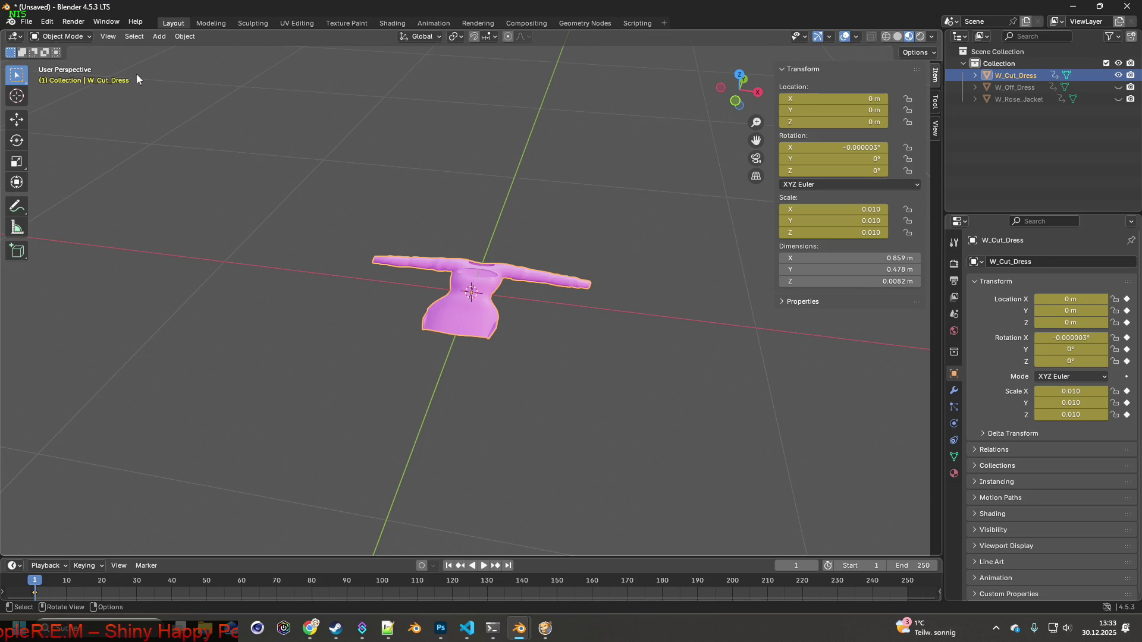
{"action": "key", "text": "alt+Tab"}
{"action": "key", "text": "alt+Tab"}
{"action": "key", "text": "alt+Tab"}
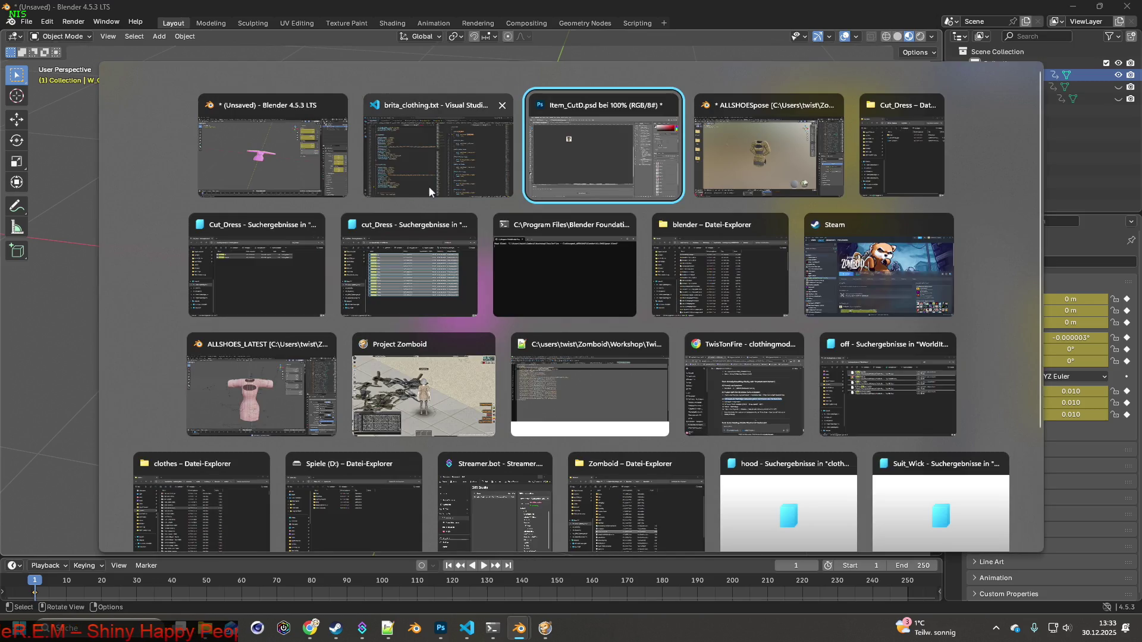
Cycle through the open windows to reach the blender File Explorer window.
{"action": "key", "text": "alt+Tab"}
{"action": "key", "text": "alt+Tab"}
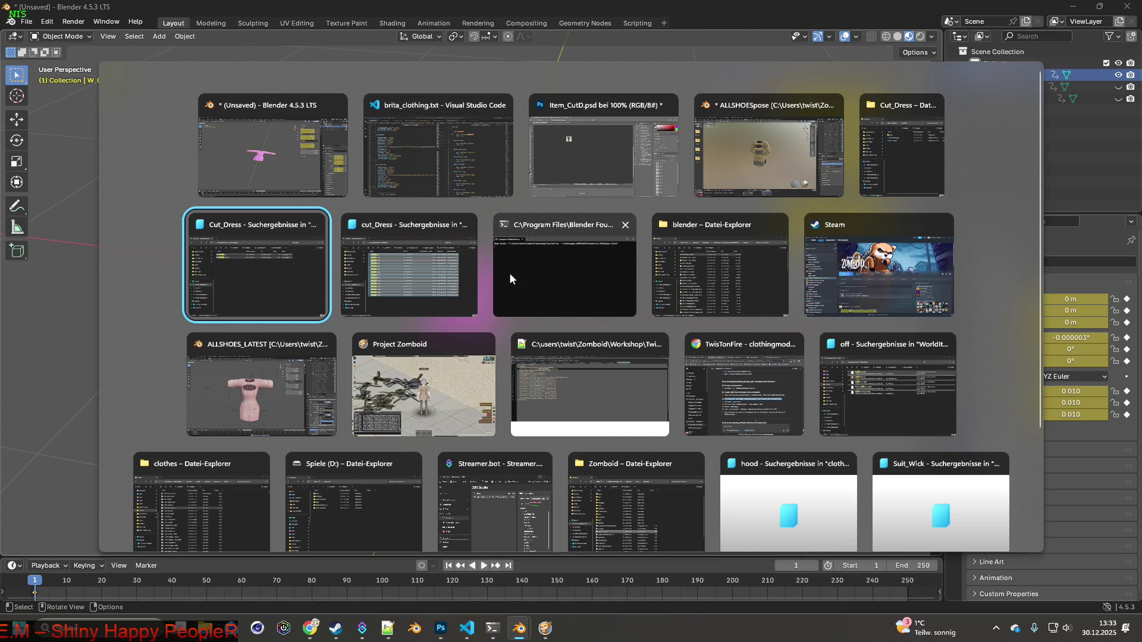
{"action": "key", "text": "alt+Tab"}
{"action": "key", "text": "alt+Tab"}
{"action": "key", "text": "alt+Tab"}
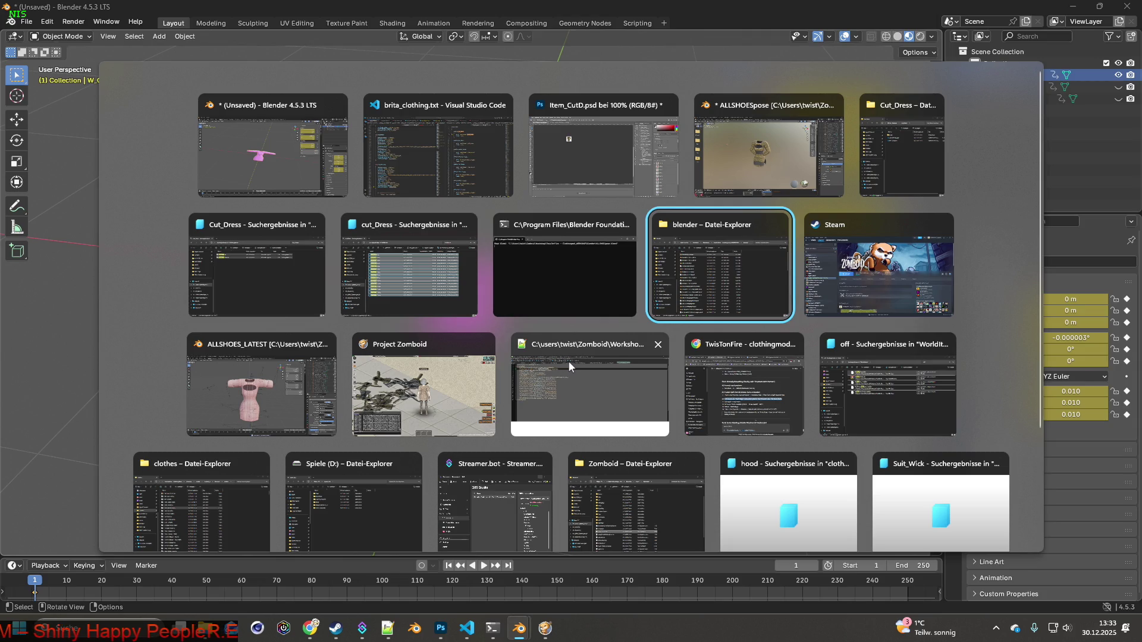
{"action": "scroll", "coordinate": [946, 357], "scroll_direction": "down", "scroll_amount": 2}
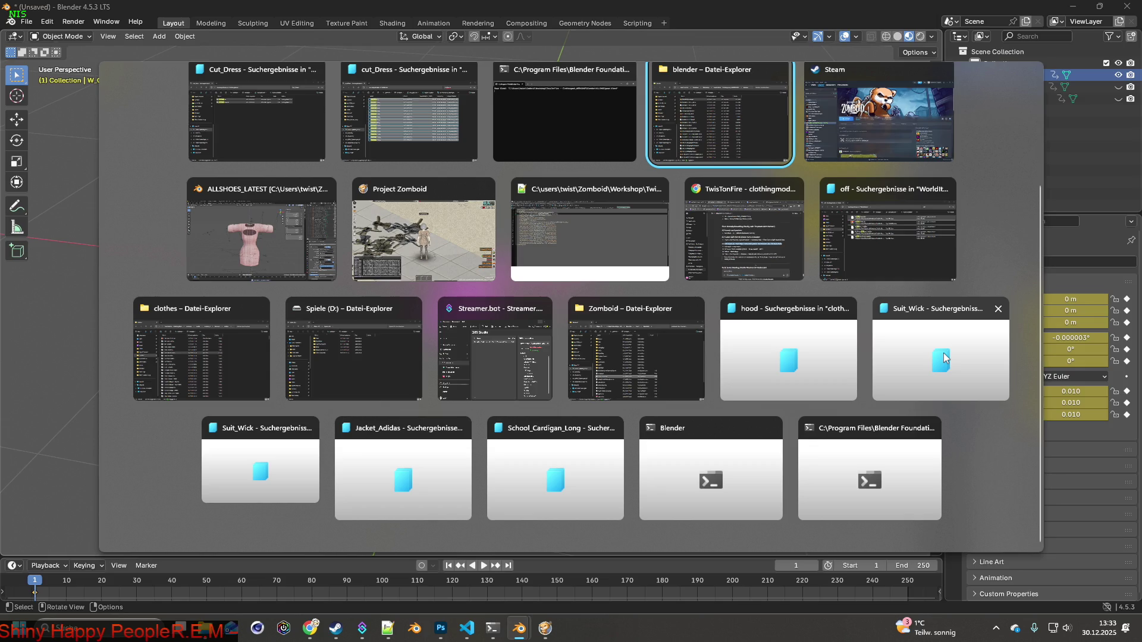
{"action": "scroll", "coordinate": [944, 357], "scroll_direction": "up", "scroll_amount": 2}
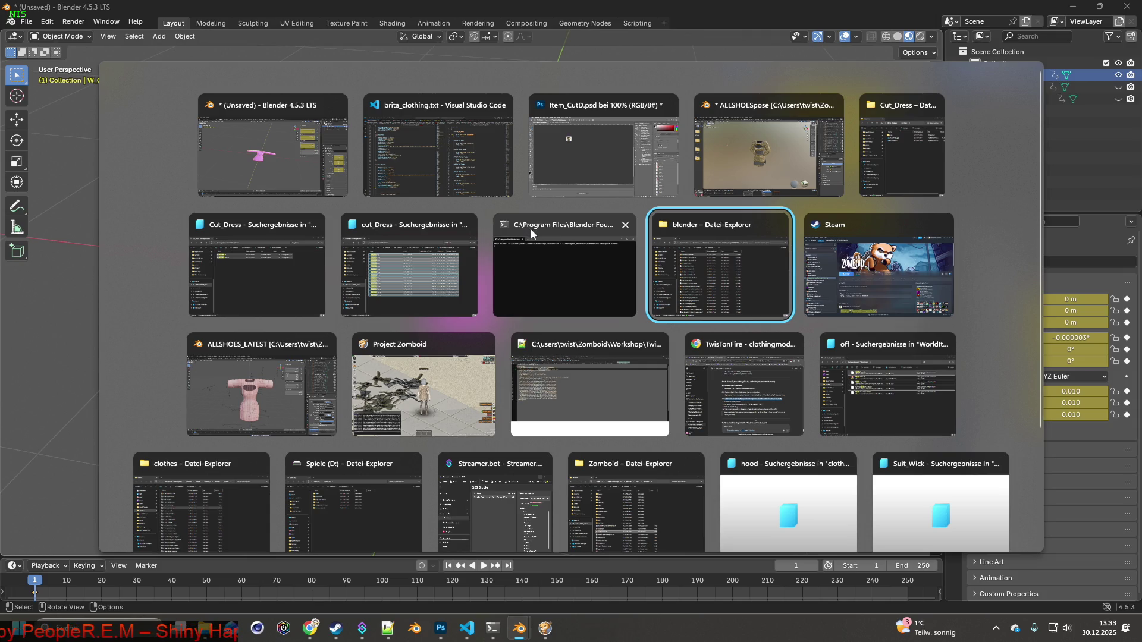
Search WorldItems for 'cut' and add W_Cut_Dress.fbx to W_Cut_Dress.rar.
{"action": "left_click", "coordinate": [874, 357]}
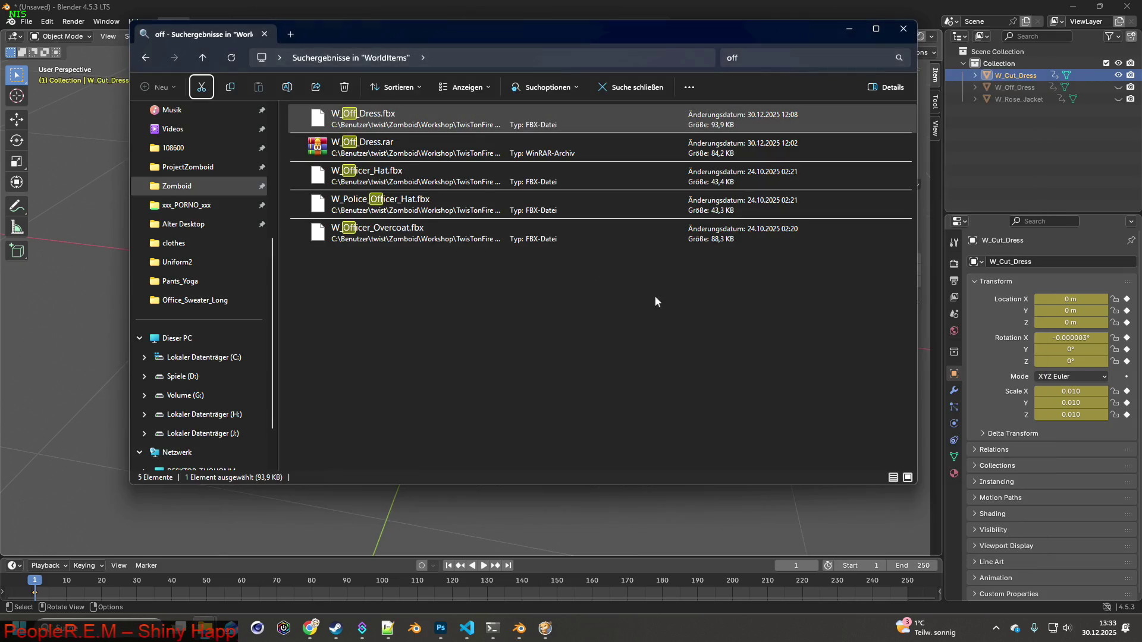
{"action": "left_click", "coordinate": [721, 57]}
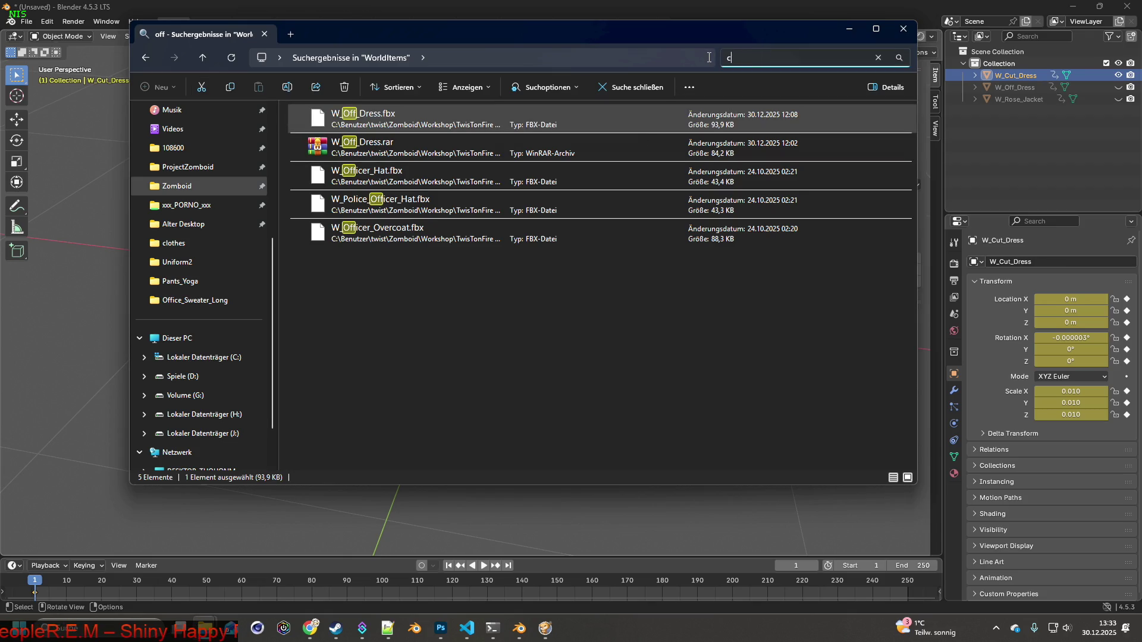
{"action": "type", "text": "ut"}
{"action": "left_click", "coordinate": [443, 127]}
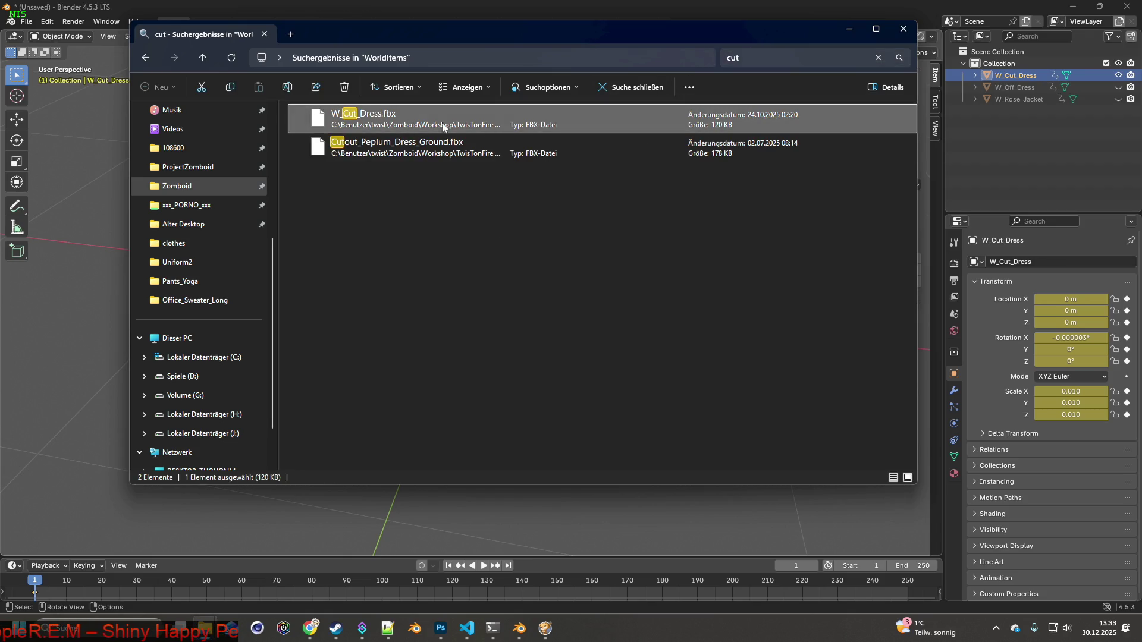
{"action": "right_click", "coordinate": [375, 119]}
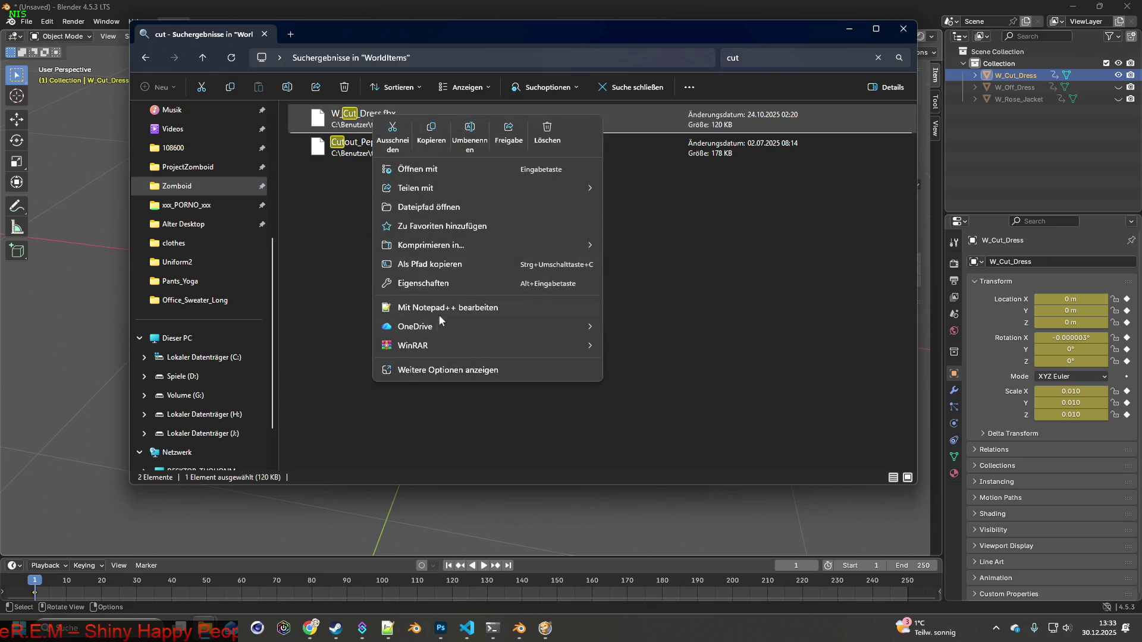
{"action": "mouse_move", "coordinate": [452, 346]}
{"action": "left_click", "coordinate": [686, 372]}
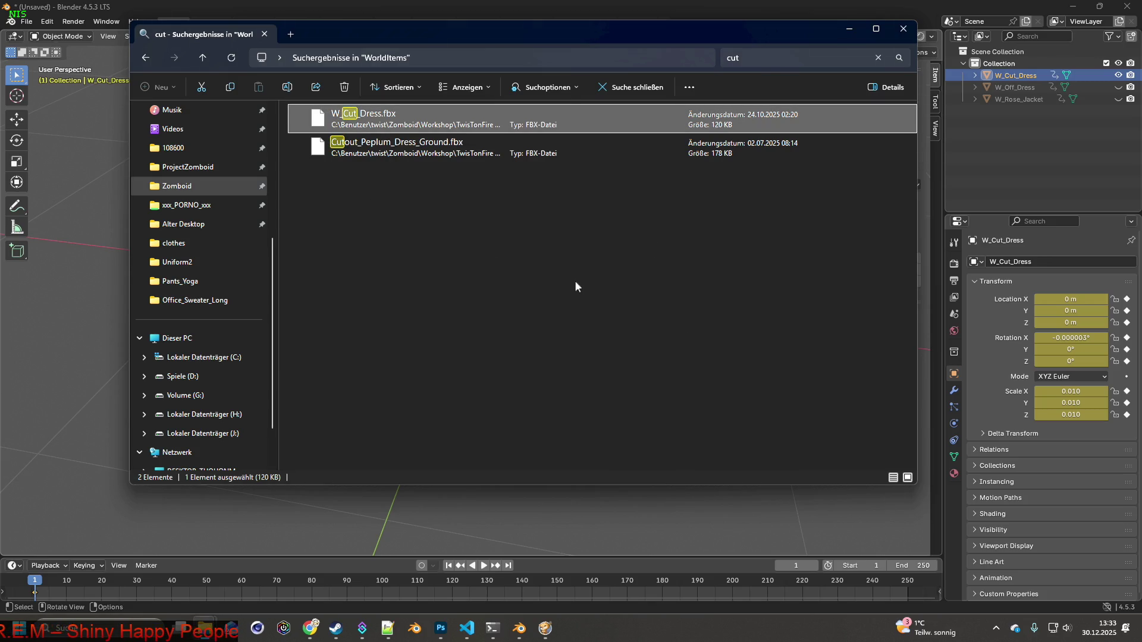
{"action": "left_click", "coordinate": [849, 29]}
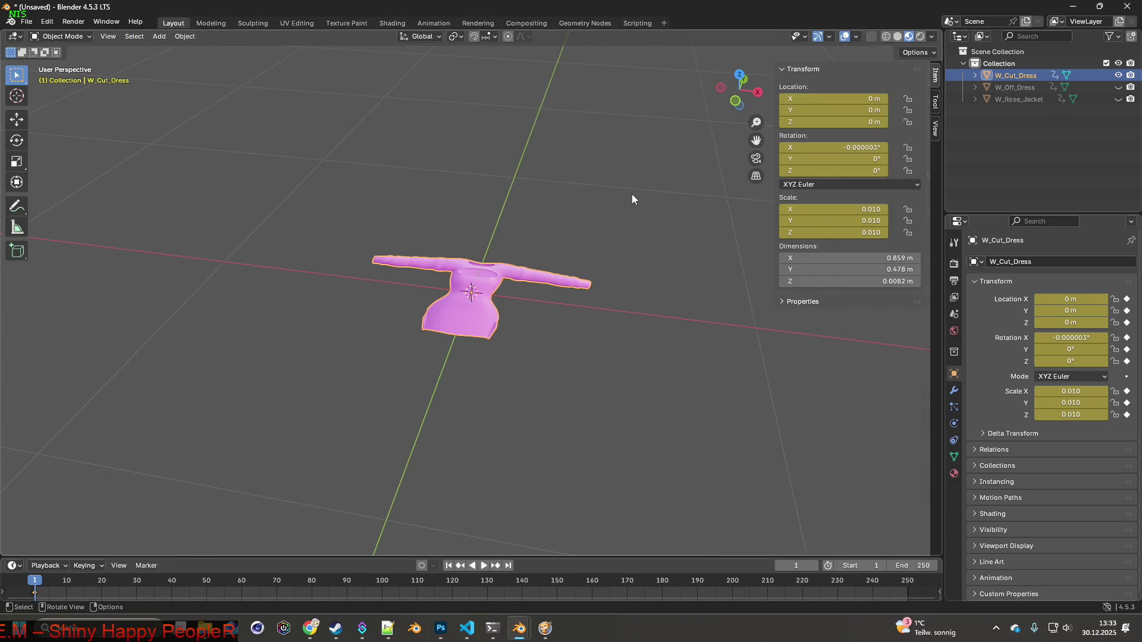
Enter Edit Mode and select the right sleeve-end vertices in wireframe view.
{"action": "scroll", "coordinate": [605, 235], "scroll_direction": "up", "scroll_amount": 2}
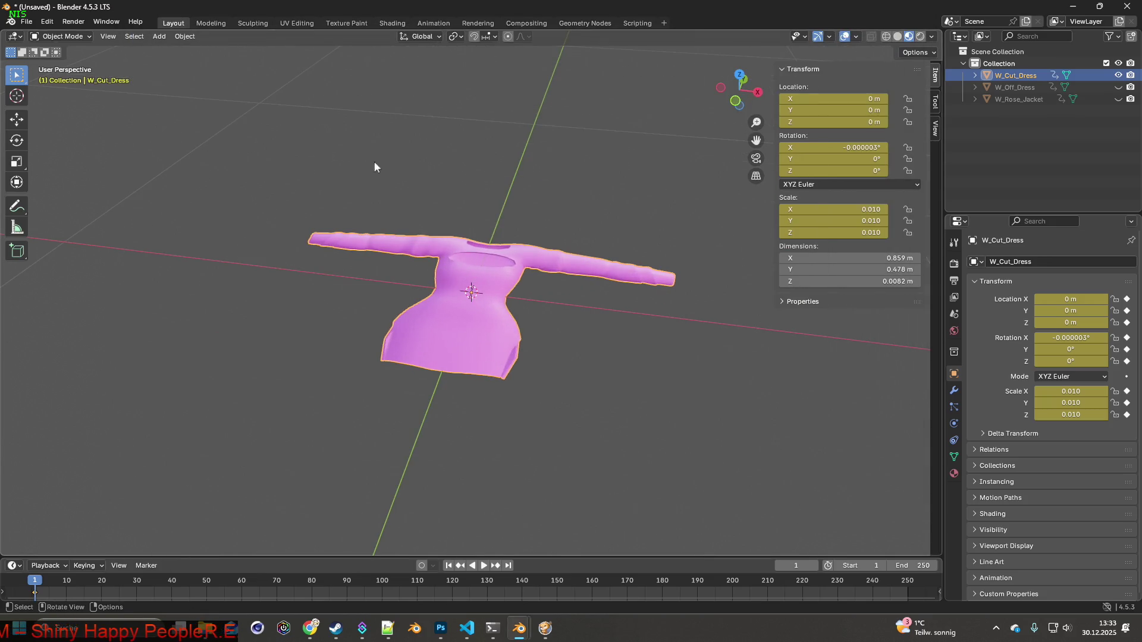
{"action": "left_click", "coordinate": [61, 36]}
{"action": "left_click", "coordinate": [56, 61]}
{"action": "mouse_move", "coordinate": [502, 217]}
{"action": "middle_mouse_down"}
{"action": "mouse_move", "coordinate": [578, 222]}
{"action": "mouse_move", "coordinate": [479, 212]}
{"action": "mouse_move", "coordinate": [592, 225]}
{"action": "middle_mouse_up"}
{"action": "mouse_move", "coordinate": [675, 292]}
{"action": "left_mouse_down"}
{"action": "mouse_move", "coordinate": [571, 270]}
{"action": "mouse_move", "coordinate": [745, 276]}
{"action": "left_mouse_up"}
{"action": "middle_click_drag", "start_coordinate": [709, 253], "coordinate": [689, 249]}
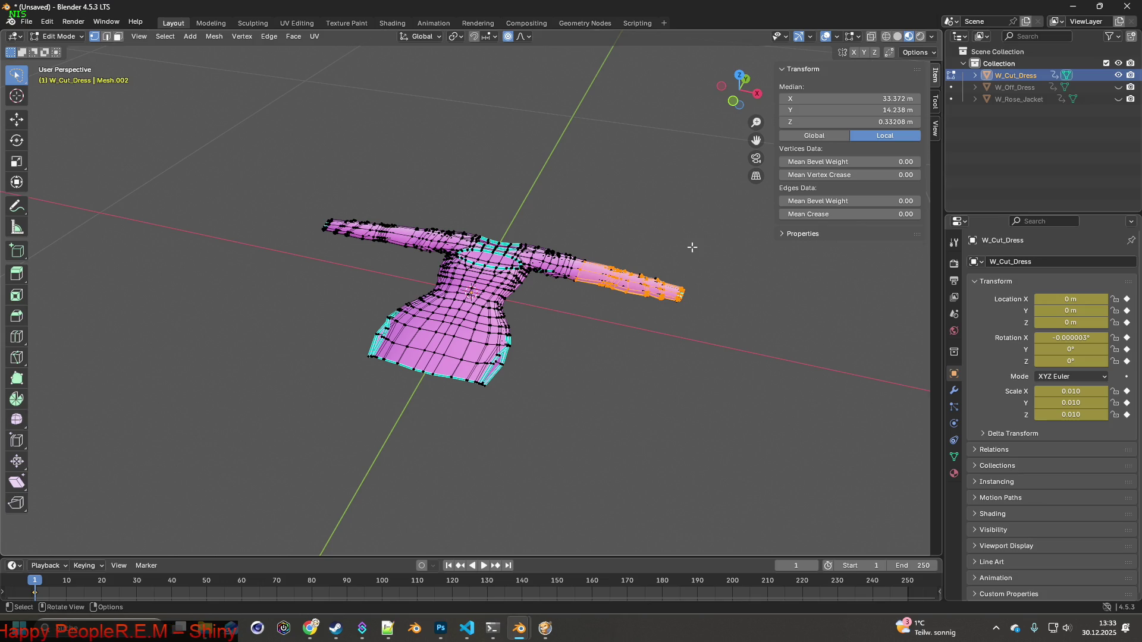
{"action": "left_click", "coordinate": [886, 40]}
{"action": "mouse_move", "coordinate": [619, 232]}
{"action": "left_mouse_down"}
{"action": "mouse_move", "coordinate": [769, 362]}
{"action": "mouse_move", "coordinate": [702, 266]}
{"action": "left_mouse_up"}
Cancel a trial rotation, undo, and select the whole right sleeve.
{"action": "key", "text": "r"}
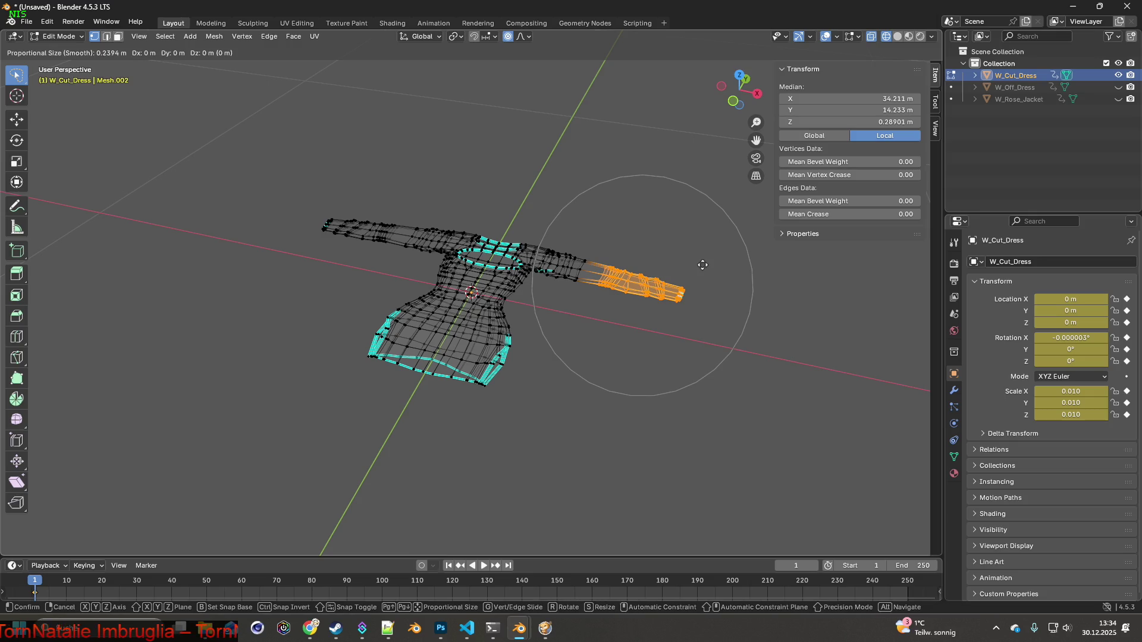
{"action": "key", "text": "Escape"}
{"action": "left_click", "coordinate": [47, 22]}
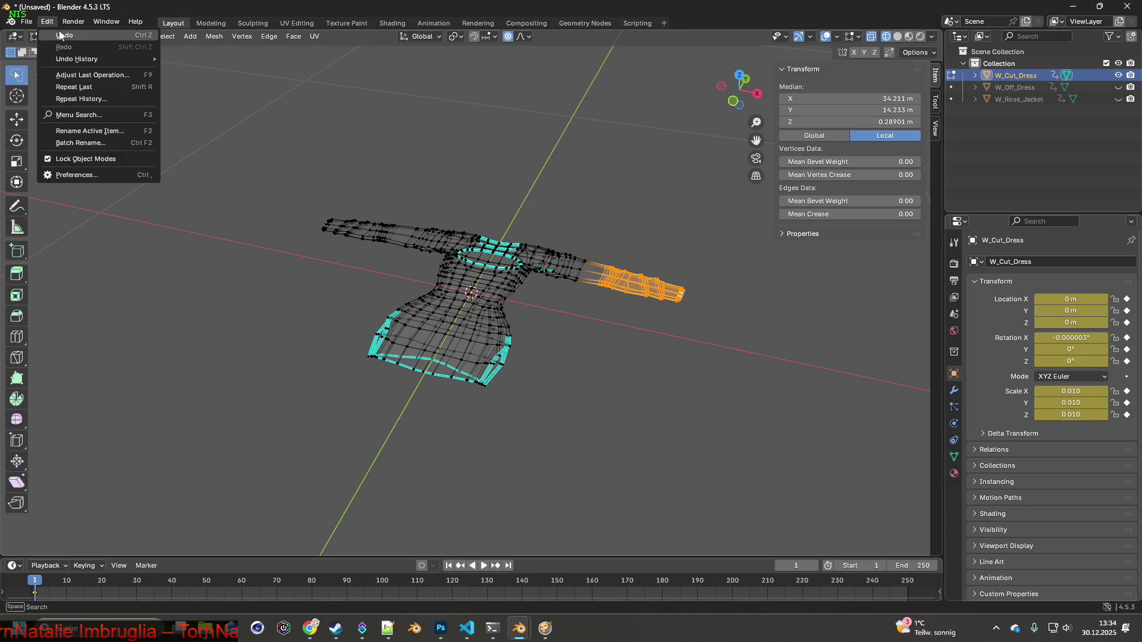
{"action": "left_click", "coordinate": [621, 254]}
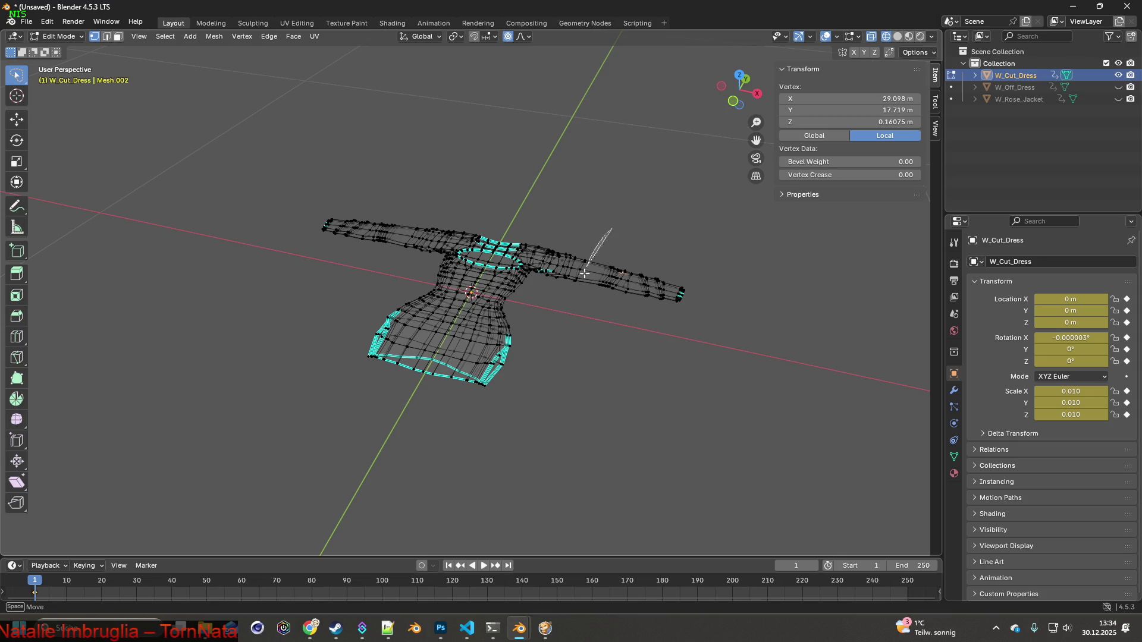
{"action": "left_click_drag", "start_coordinate": [587, 267], "coordinate": [731, 272]}
Move the sleeve inward along X with an adjusted proportional falloff size.
{"action": "key", "text": "g"}
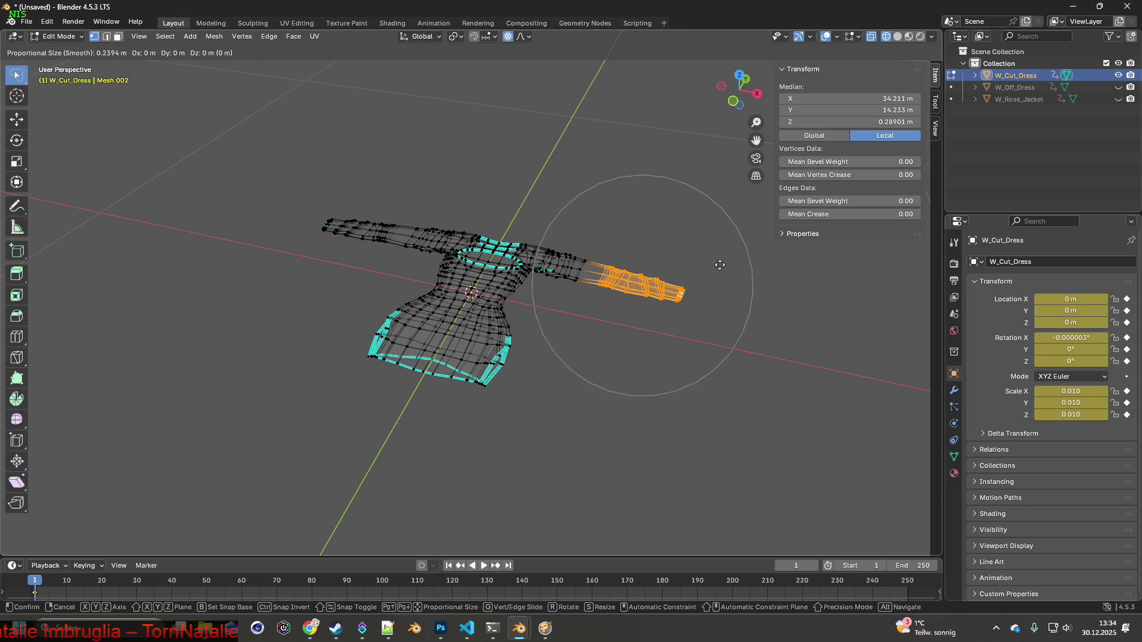
{"action": "key", "text": "y"}
{"action": "key", "text": "x"}
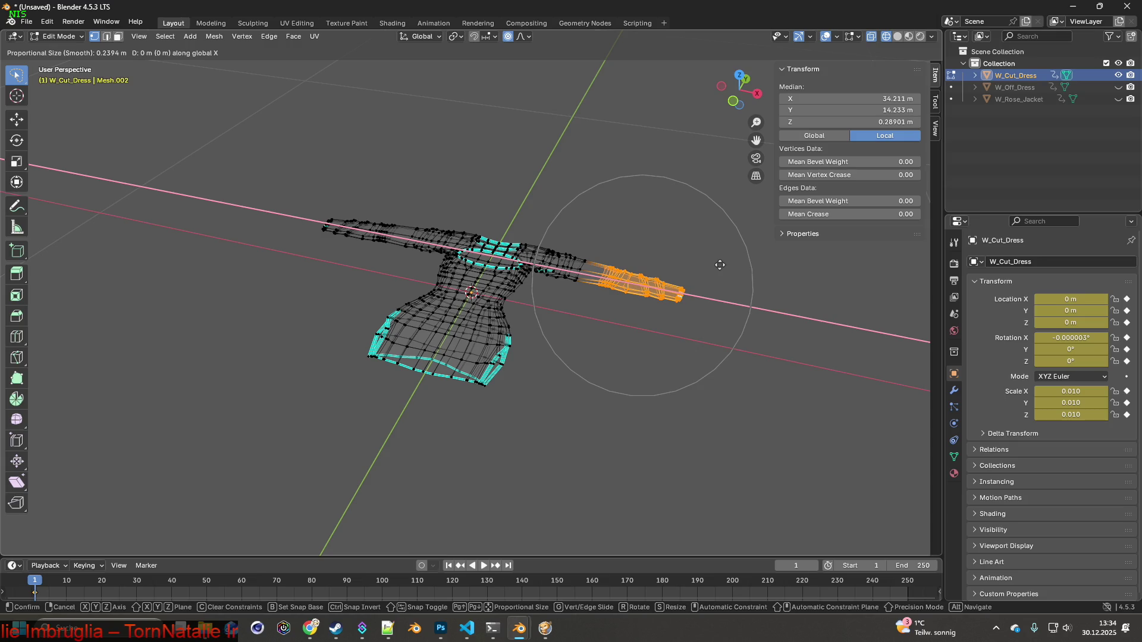
{"action": "scroll", "coordinate": [716, 263], "scroll_direction": "up", "scroll_amount": 1}
{"action": "scroll", "coordinate": [684, 263], "scroll_direction": "up", "scroll_amount": 1}
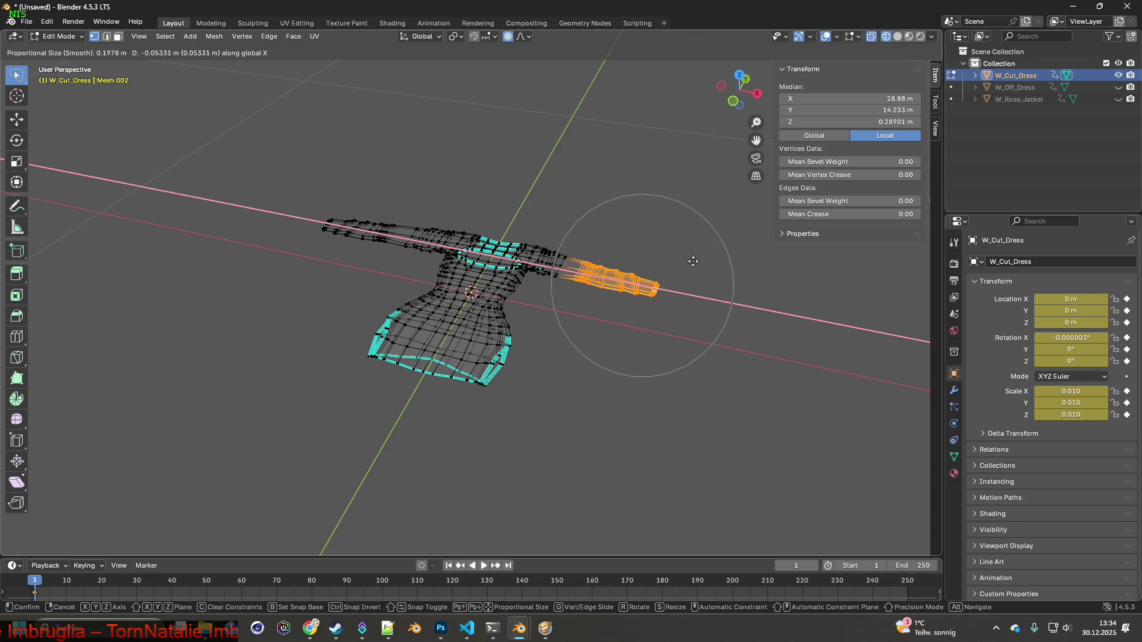
{"action": "scroll", "coordinate": [673, 259], "scroll_direction": "up", "scroll_amount": 3}
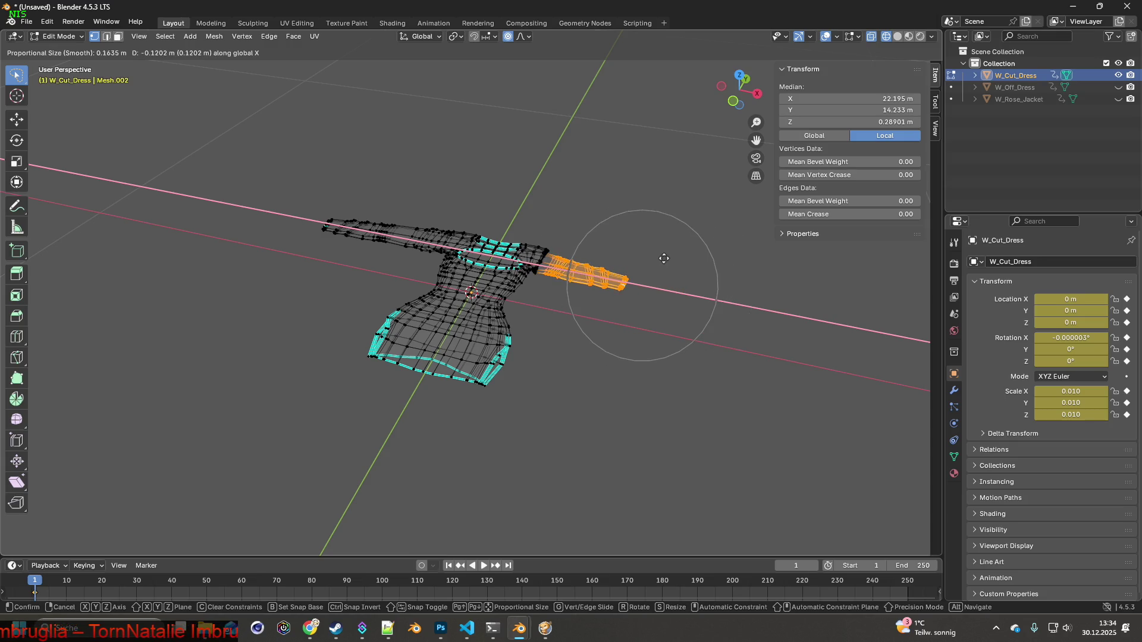
{"action": "scroll", "coordinate": [664, 258], "scroll_direction": "up", "scroll_amount": 1}
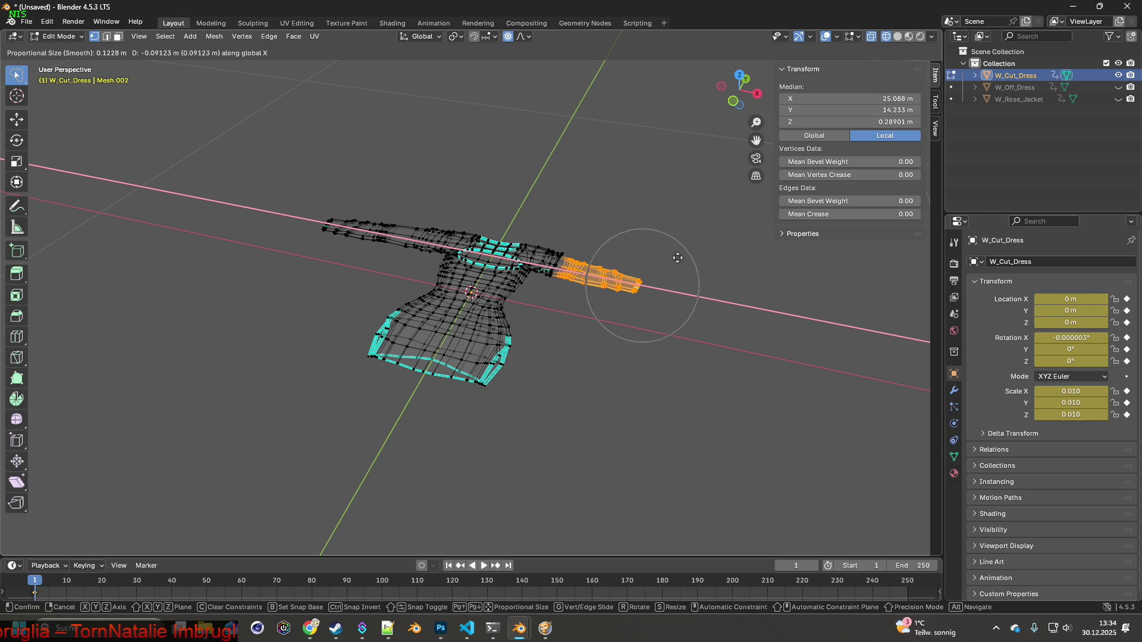
{"action": "scroll", "coordinate": [672, 255], "scroll_direction": "down", "scroll_amount": 6}
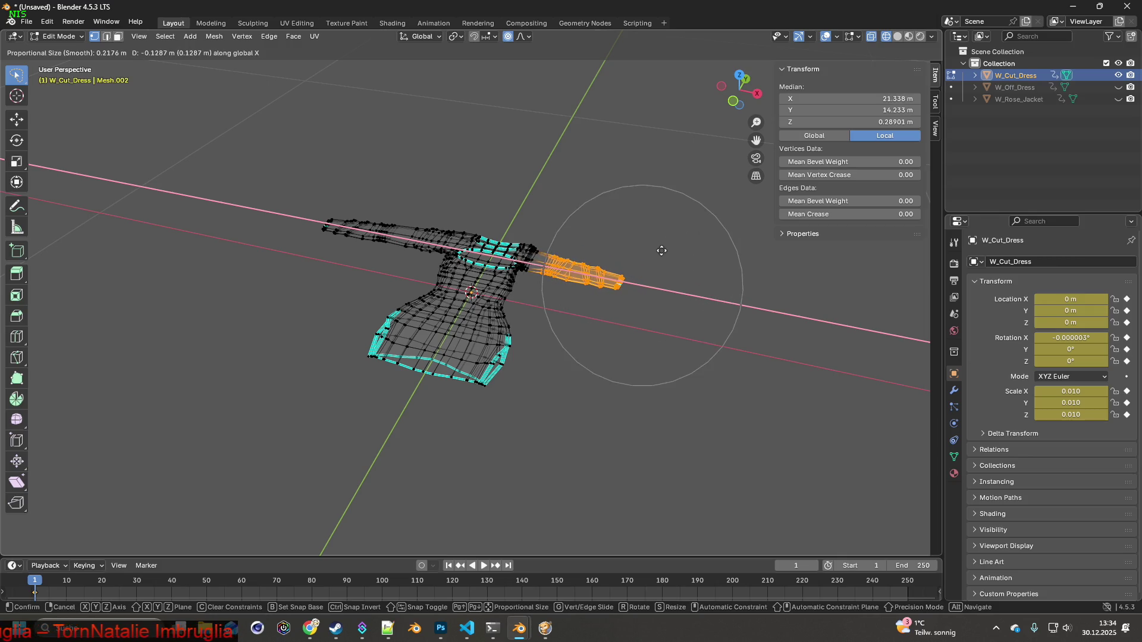
{"action": "scroll", "coordinate": [644, 247], "scroll_direction": "down", "scroll_amount": 3}
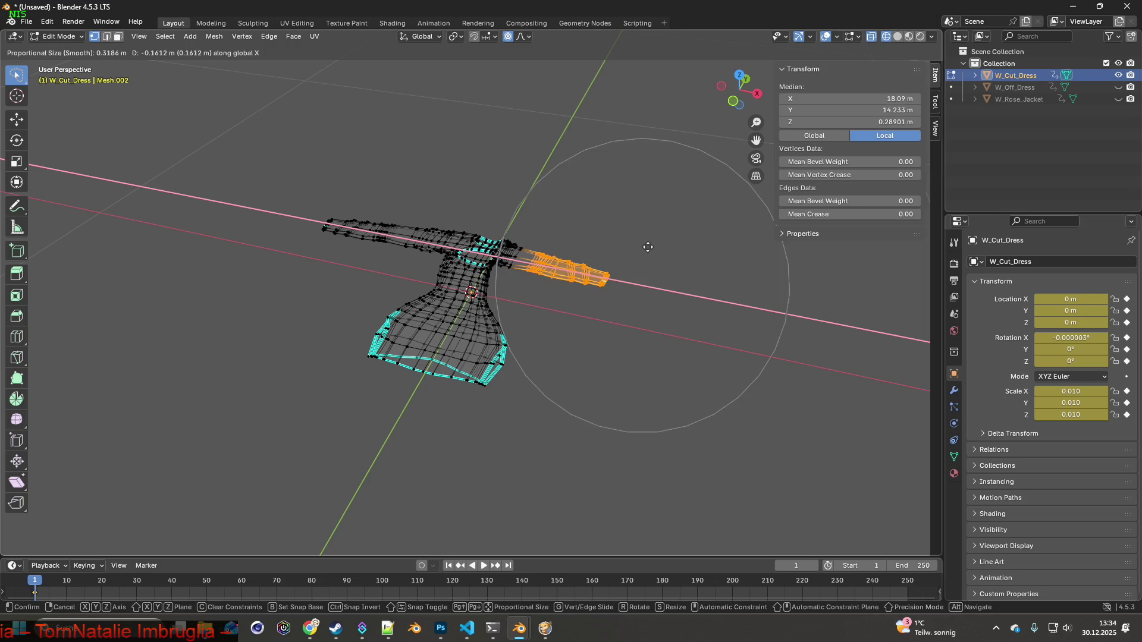
{"action": "left_click", "coordinate": [647, 247]}
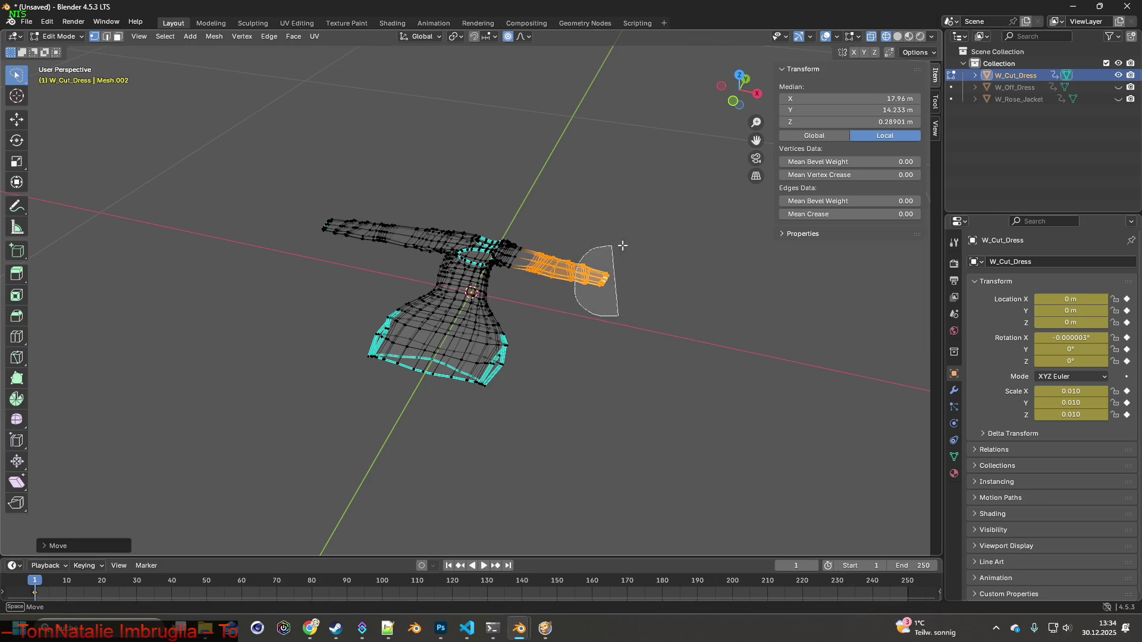
Redo the X-axis sleeve move so the cuff ends near the shoulder.
{"action": "key", "text": "ctrl+z"}
{"action": "key", "text": "x"}
{"action": "scroll", "coordinate": [648, 263], "scroll_direction": "up", "scroll_amount": 3}
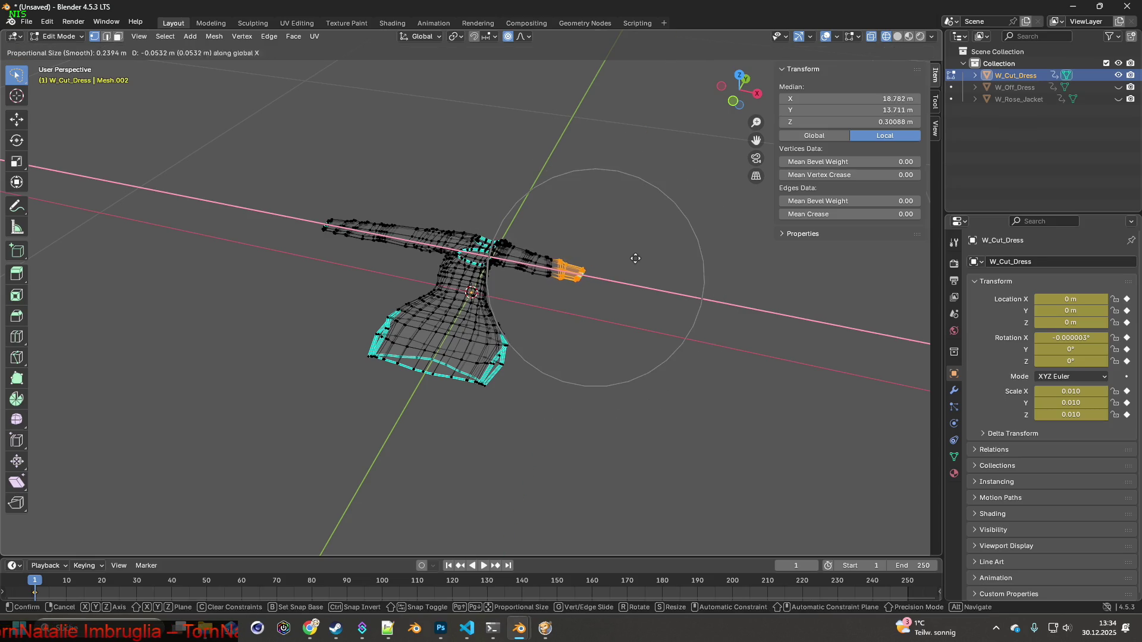
{"action": "left_click", "coordinate": [630, 259]}
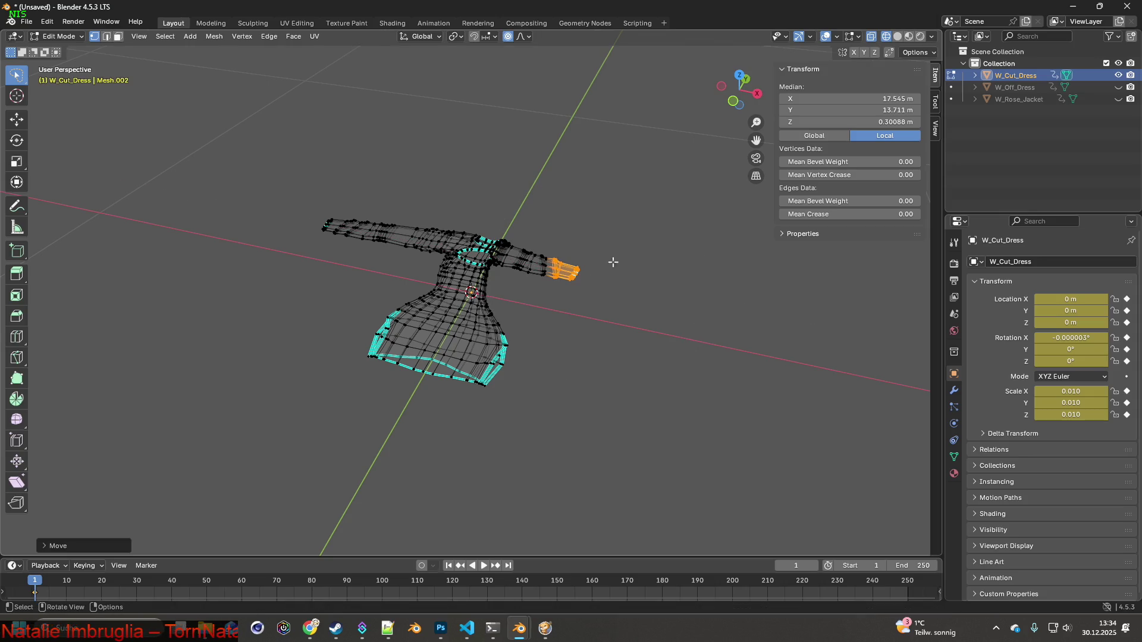
{"action": "middle_click_drag", "start_coordinate": [630, 259], "coordinate": [620, 265]}
Pull the right side of the skirt inward along X with proportional falloff.
{"action": "left_click_drag", "start_coordinate": [473, 347], "coordinate": [574, 341]}
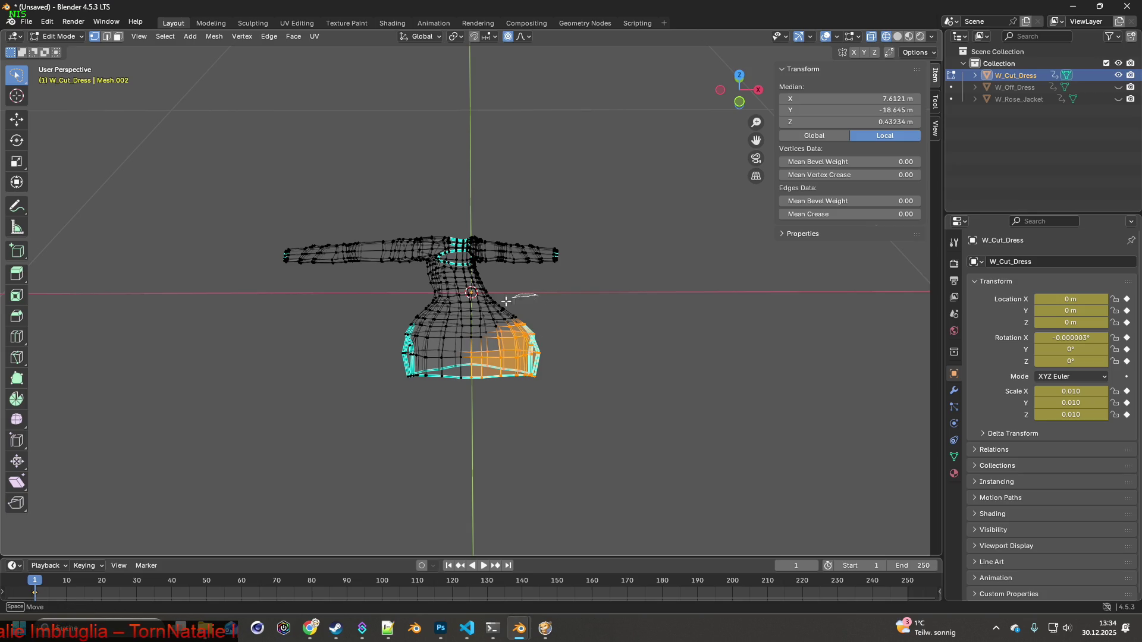
{"action": "left_click_drag", "start_coordinate": [511, 299], "coordinate": [576, 324]}
{"action": "key", "text": "g"}
{"action": "key", "text": "x"}
{"action": "scroll", "coordinate": [551, 312], "scroll_direction": "up", "scroll_amount": 12}
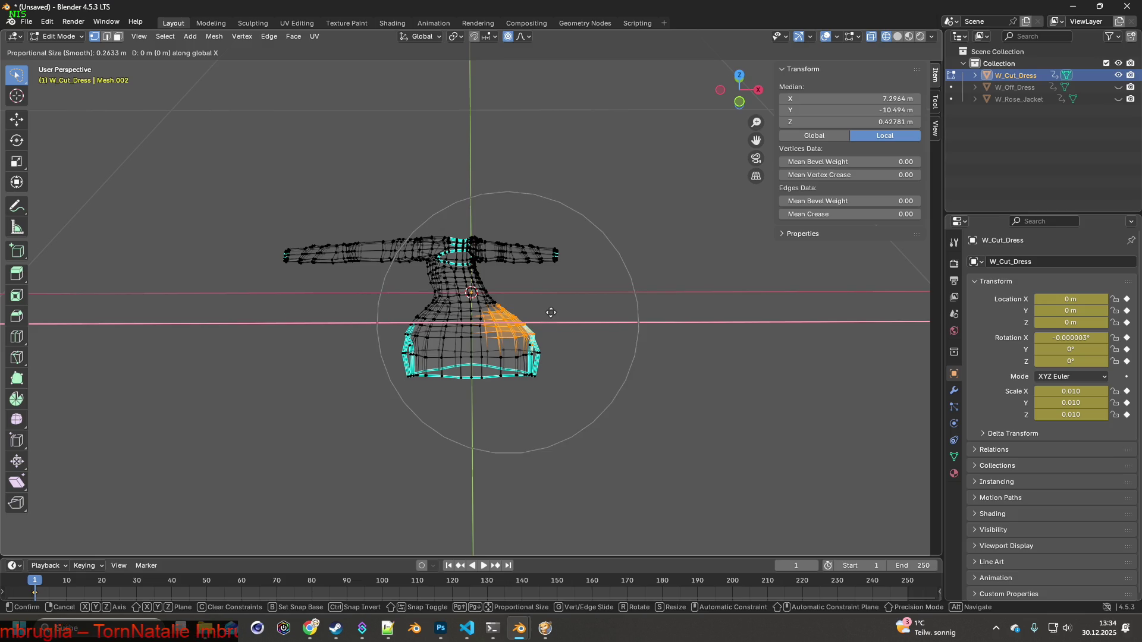
{"action": "scroll", "coordinate": [550, 313], "scroll_direction": "up", "scroll_amount": 6}
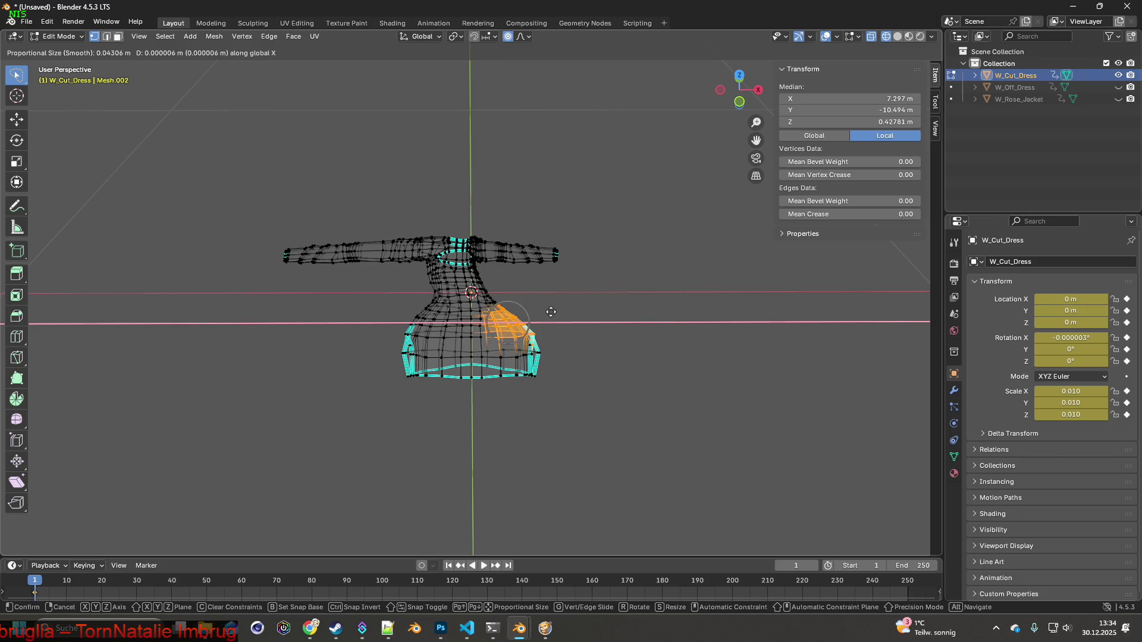
{"action": "scroll", "coordinate": [551, 313], "scroll_direction": "down", "scroll_amount": 5}
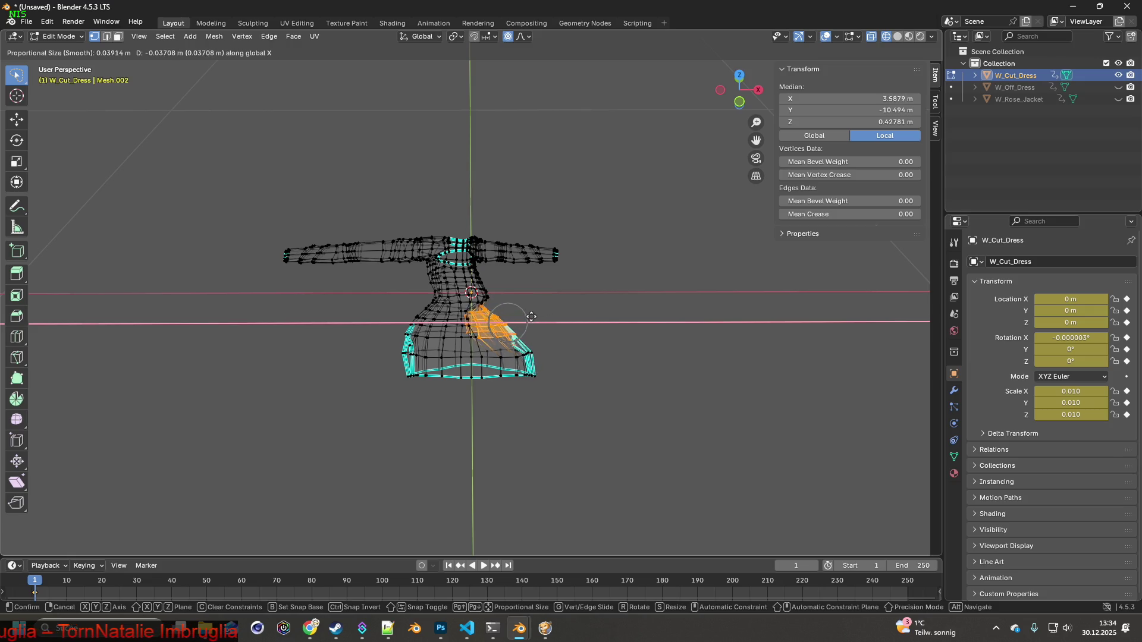
{"action": "scroll", "coordinate": [529, 319], "scroll_direction": "down", "scroll_amount": 7}
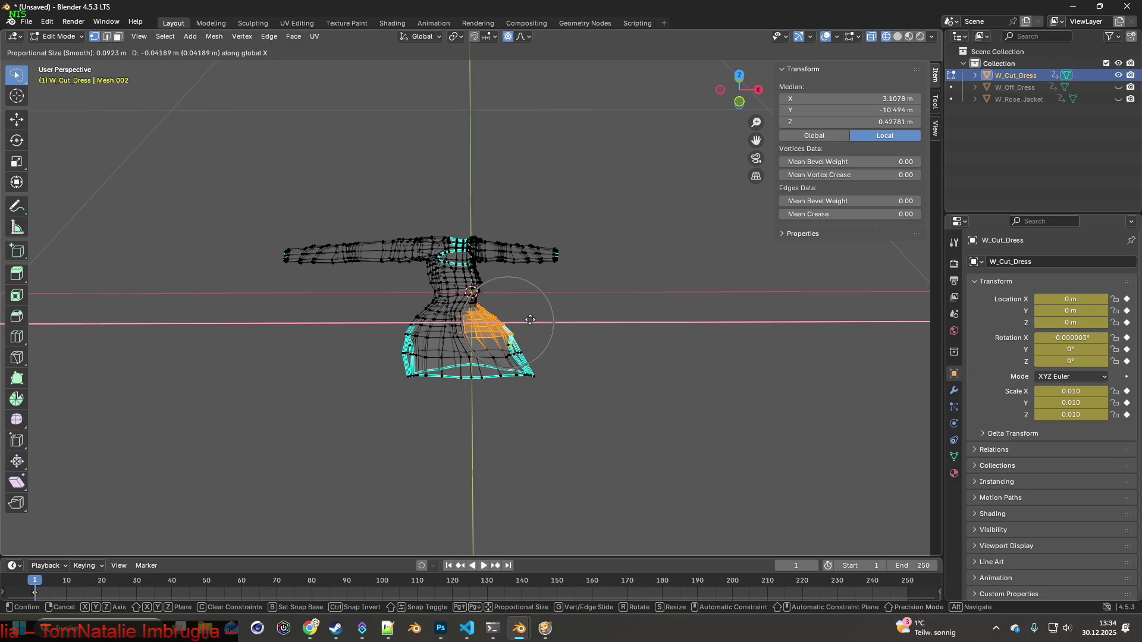
{"action": "scroll", "coordinate": [525, 320], "scroll_direction": "down", "scroll_amount": 2}
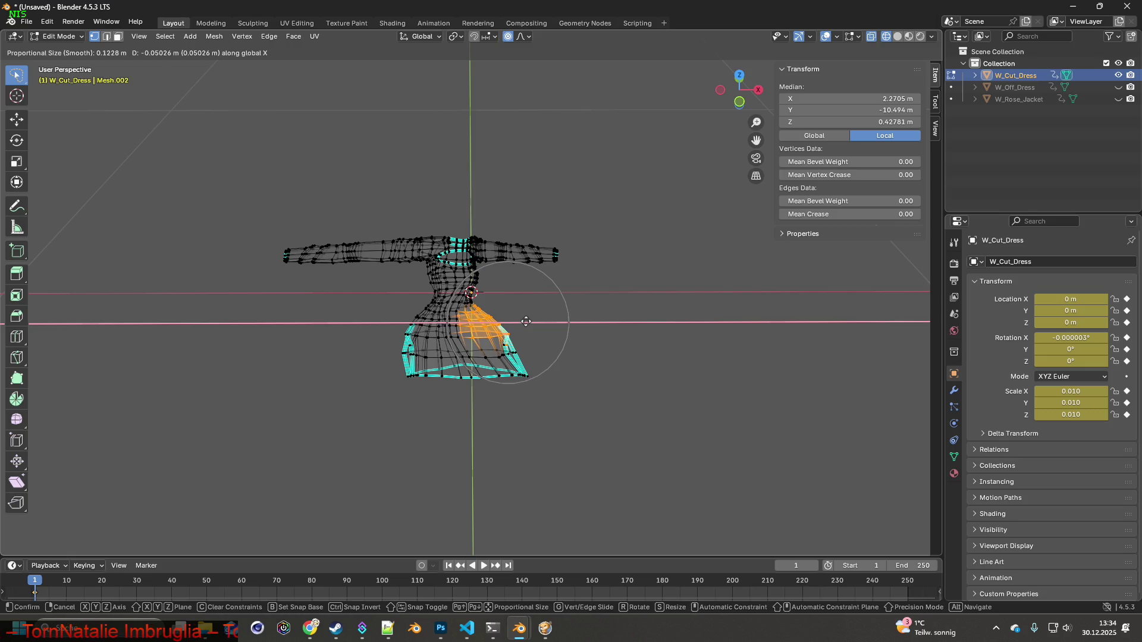
{"action": "left_click", "coordinate": [526, 321]}
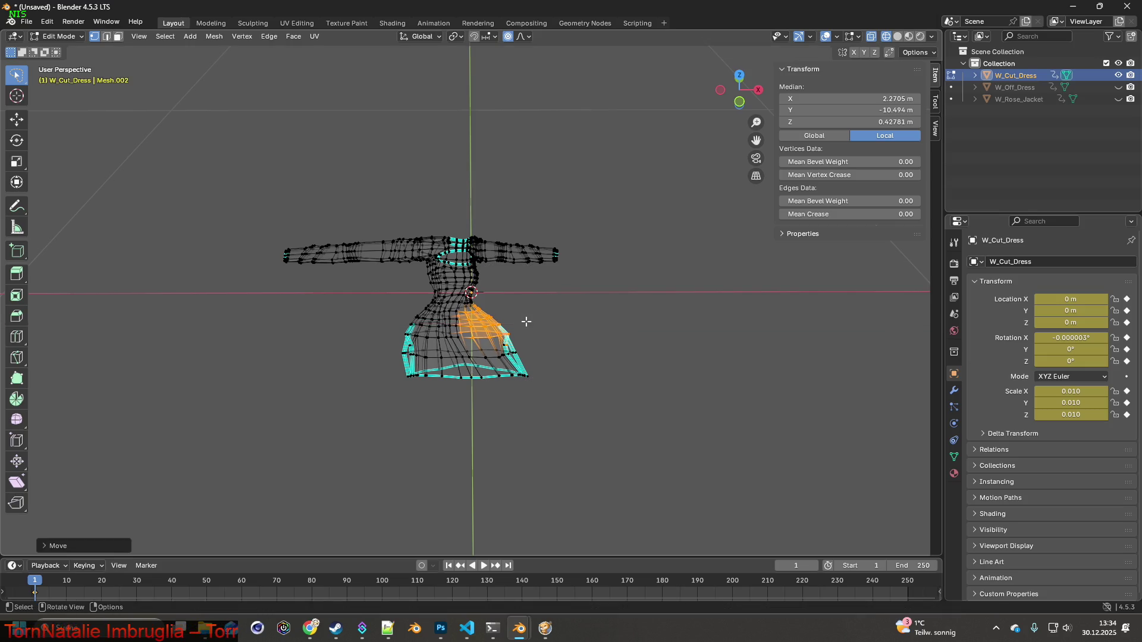
Adjust a single vertex on the skirt's right edge along X in two passes.
{"action": "left_click", "coordinate": [526, 315]}
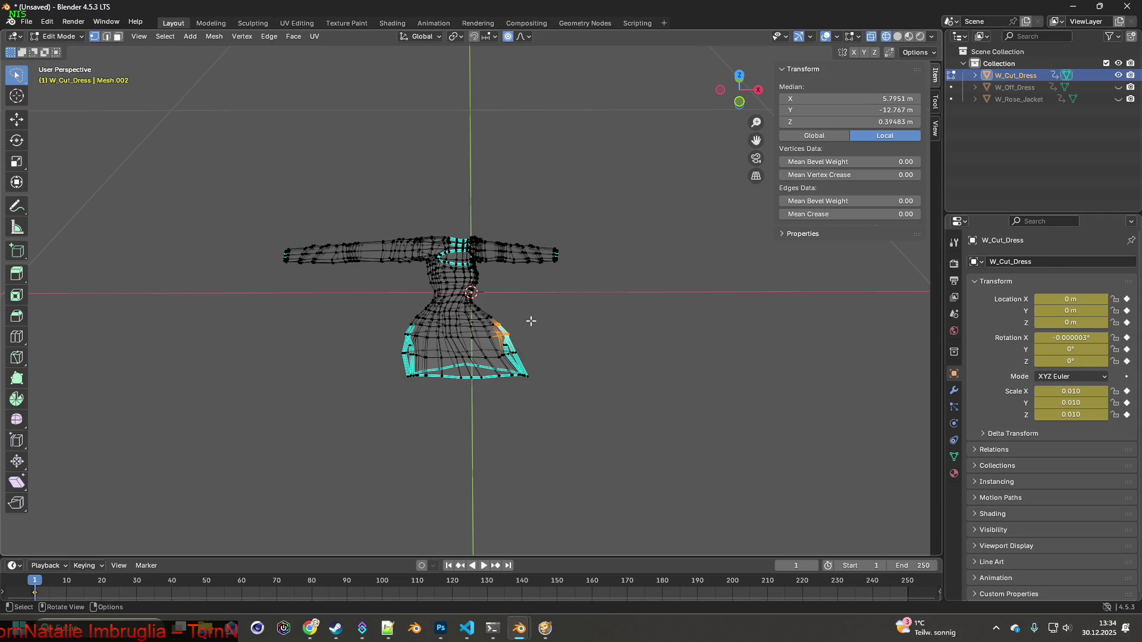
{"action": "key", "text": "g"}
{"action": "key", "text": "x"}
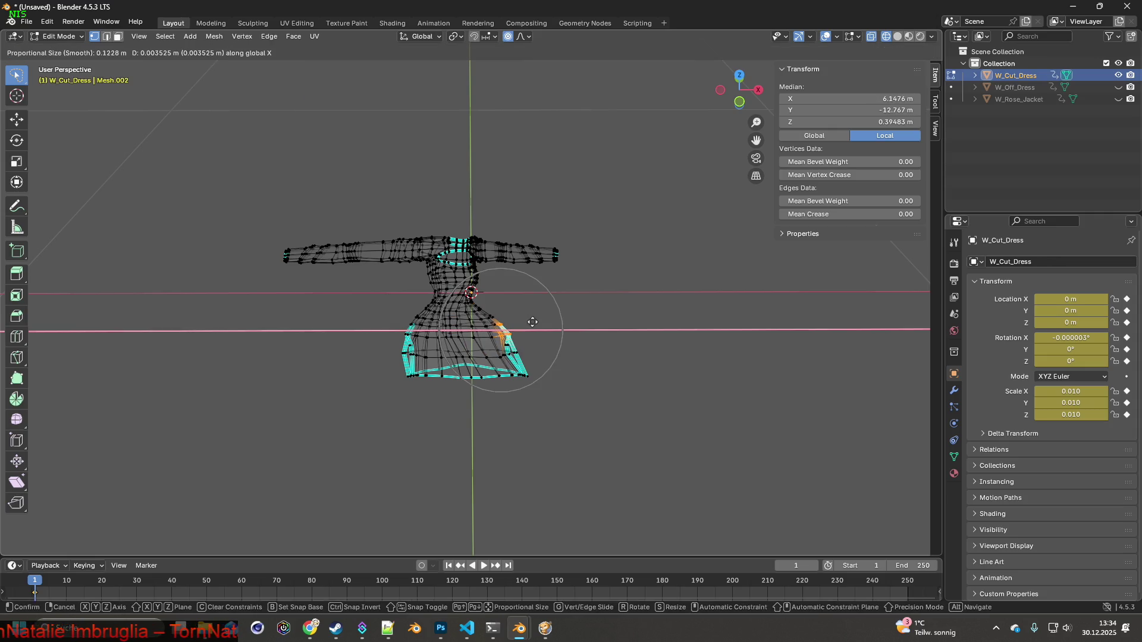
{"action": "scroll", "coordinate": [533, 322], "scroll_direction": "up", "scroll_amount": 3}
{"action": "scroll", "coordinate": [536, 322], "scroll_direction": "up", "scroll_amount": 6}
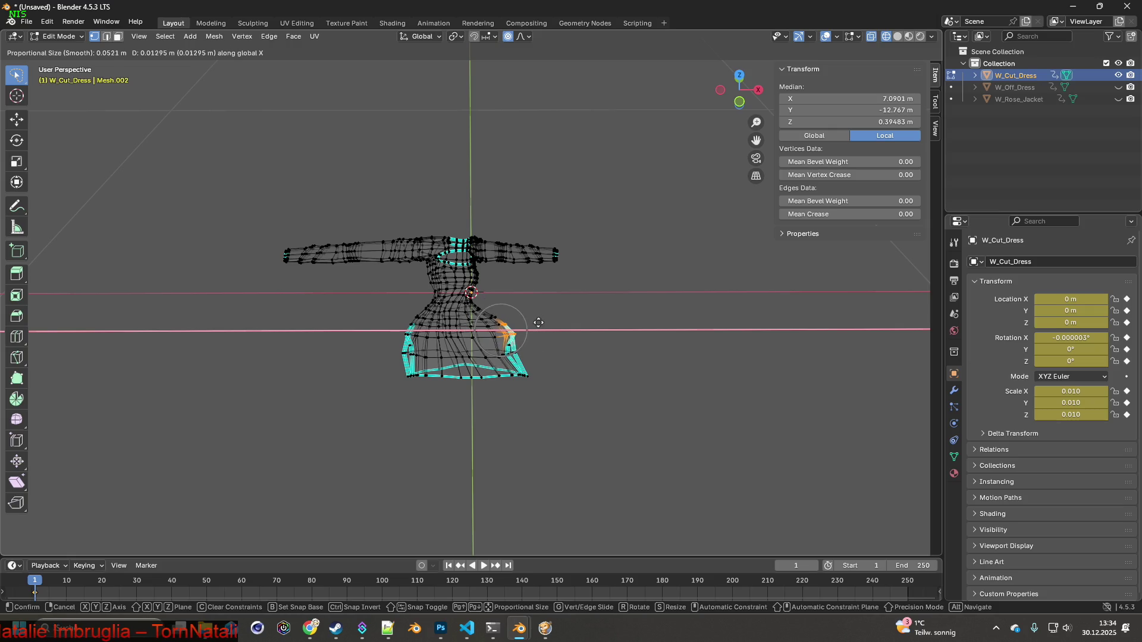
{"action": "scroll", "coordinate": [552, 324], "scroll_direction": "down", "scroll_amount": 3}
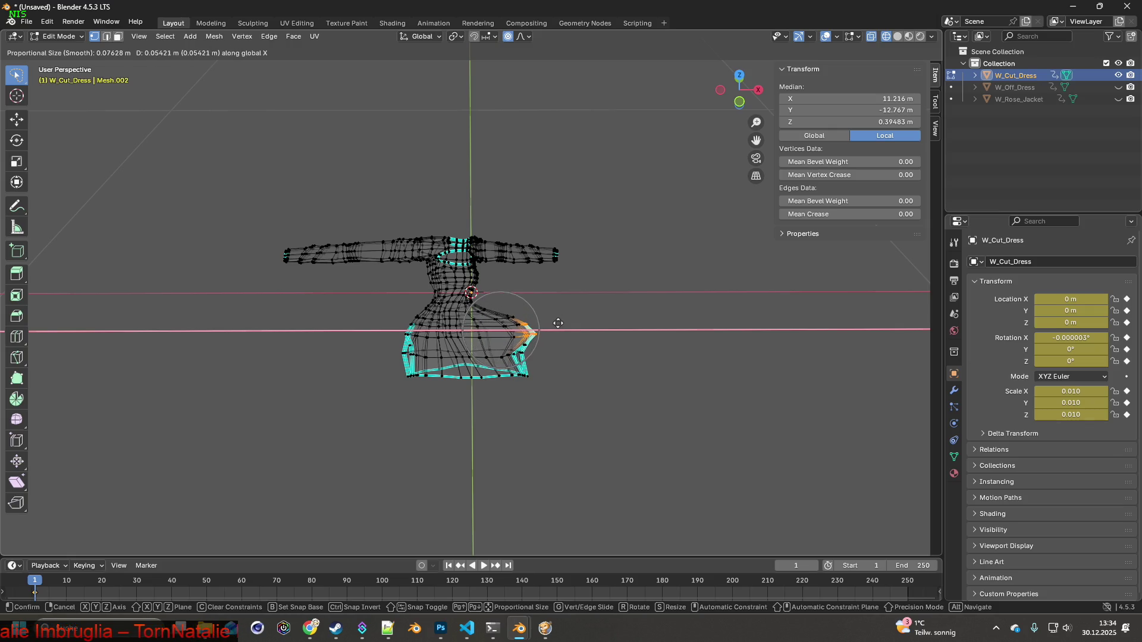
{"action": "left_click", "coordinate": [528, 326]}
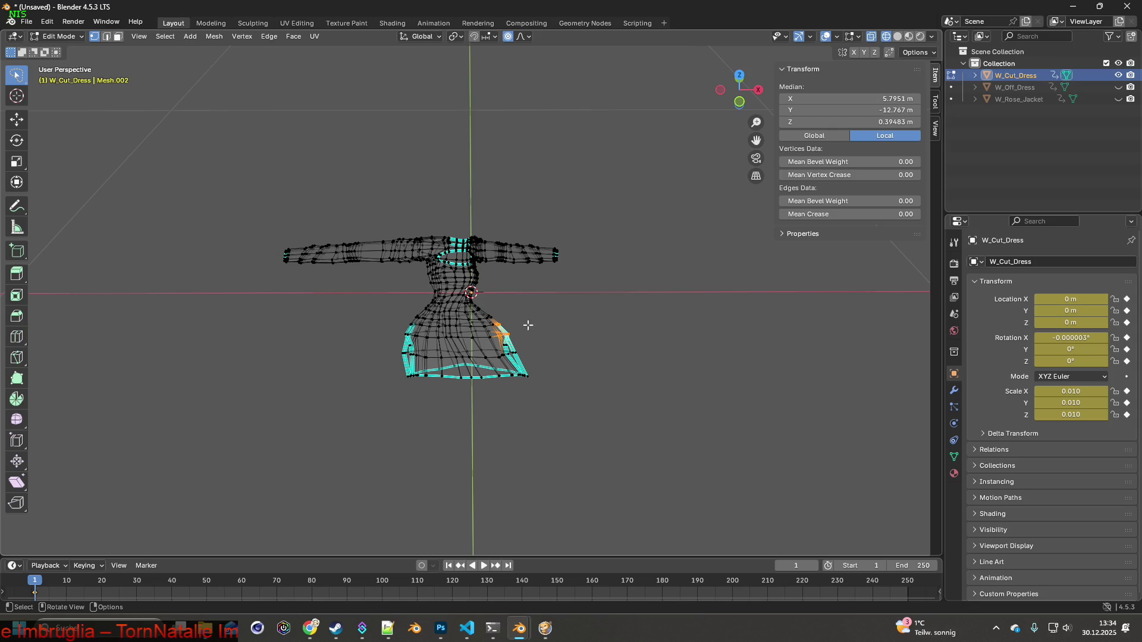
{"action": "key", "text": "g"}
{"action": "key", "text": "x"}
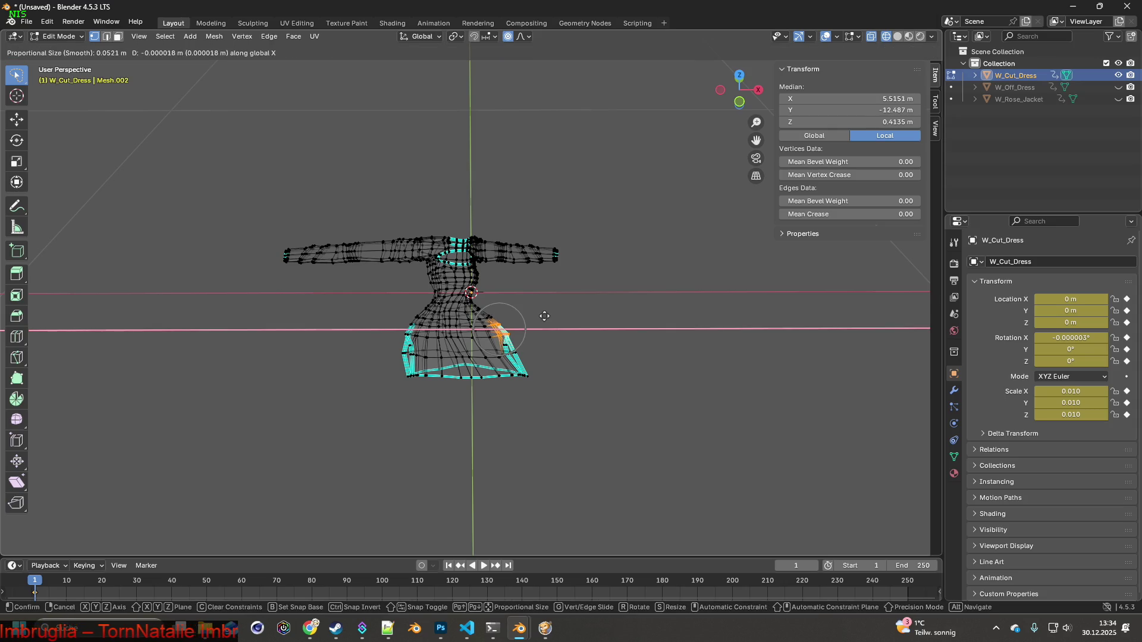
{"action": "scroll", "coordinate": [545, 316], "scroll_direction": "down", "scroll_amount": 6}
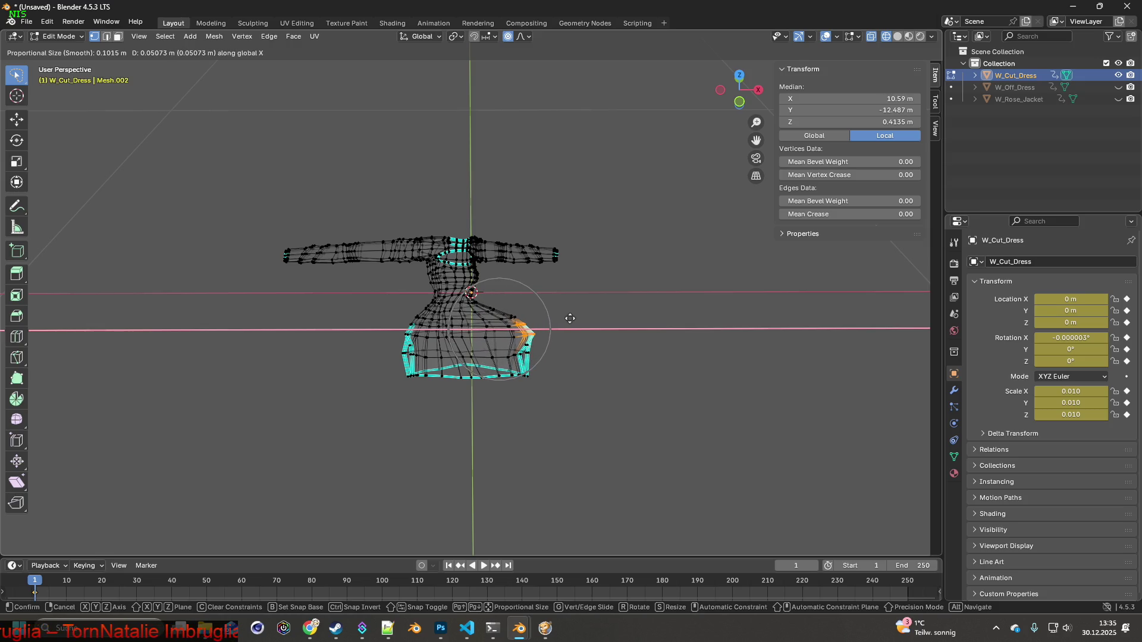
{"action": "left_click", "coordinate": [566, 319]}
Pull the left skirt vertices inward along the object's local X axis.
{"action": "mouse_move", "coordinate": [396, 334]}
{"action": "left_mouse_down"}
{"action": "mouse_move", "coordinate": [383, 326]}
{"action": "mouse_move", "coordinate": [416, 390]}
{"action": "mouse_move", "coordinate": [390, 355]}
{"action": "left_mouse_up"}
{"action": "mouse_move", "coordinate": [414, 298]}
{"action": "left_mouse_down"}
{"action": "mouse_move", "coordinate": [417, 410]}
{"action": "mouse_move", "coordinate": [426, 346]}
{"action": "left_mouse_up"}
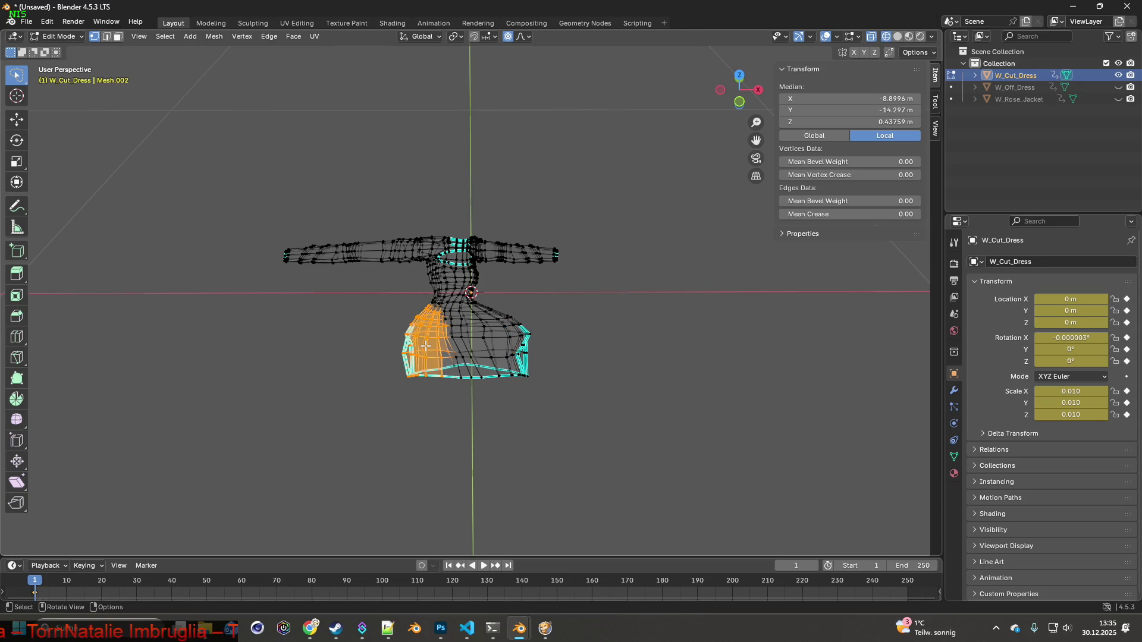
{"action": "key", "text": "g"}
{"action": "key", "text": "x"}
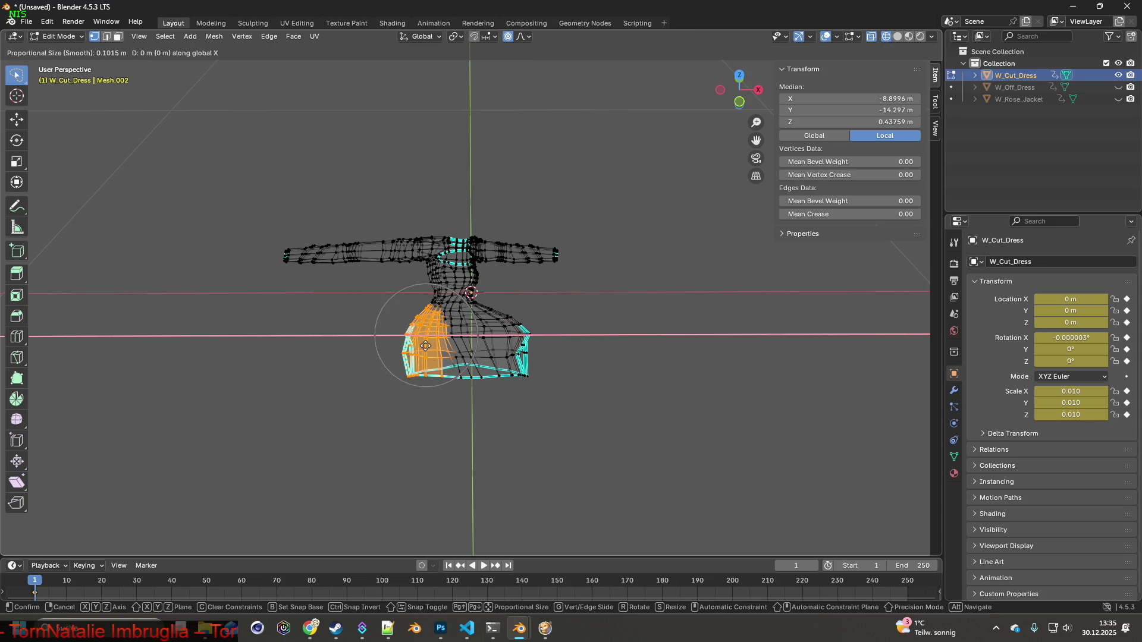
{"action": "key", "text": "x"}
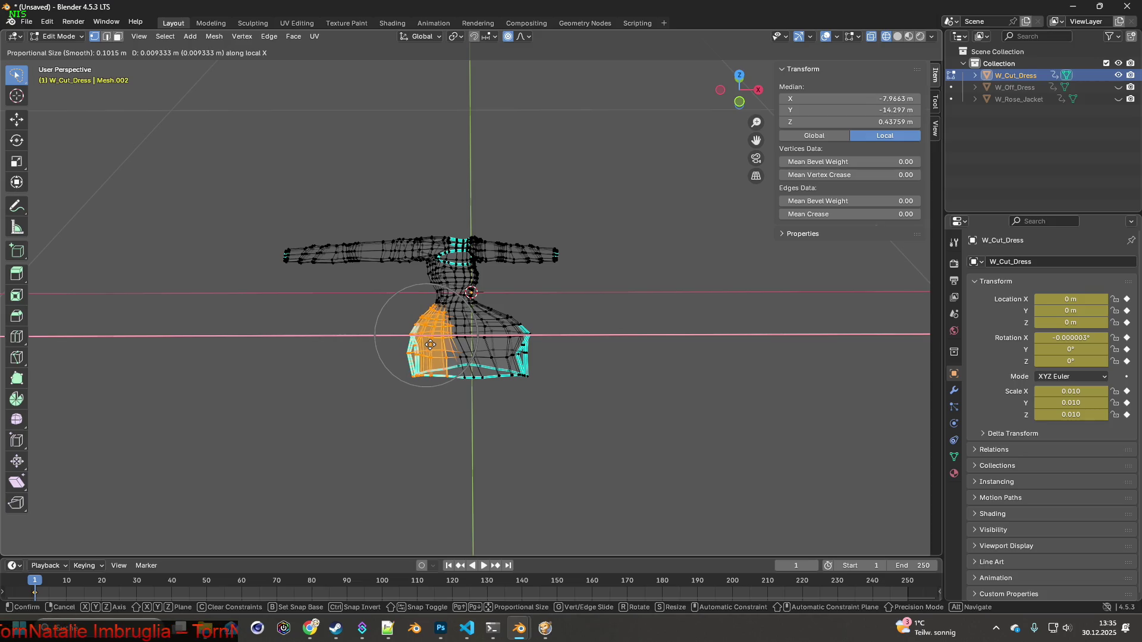
{"action": "scroll", "coordinate": [440, 344], "scroll_direction": "up", "scroll_amount": 4}
{"action": "scroll", "coordinate": [445, 343], "scroll_direction": "down", "scroll_amount": 6}
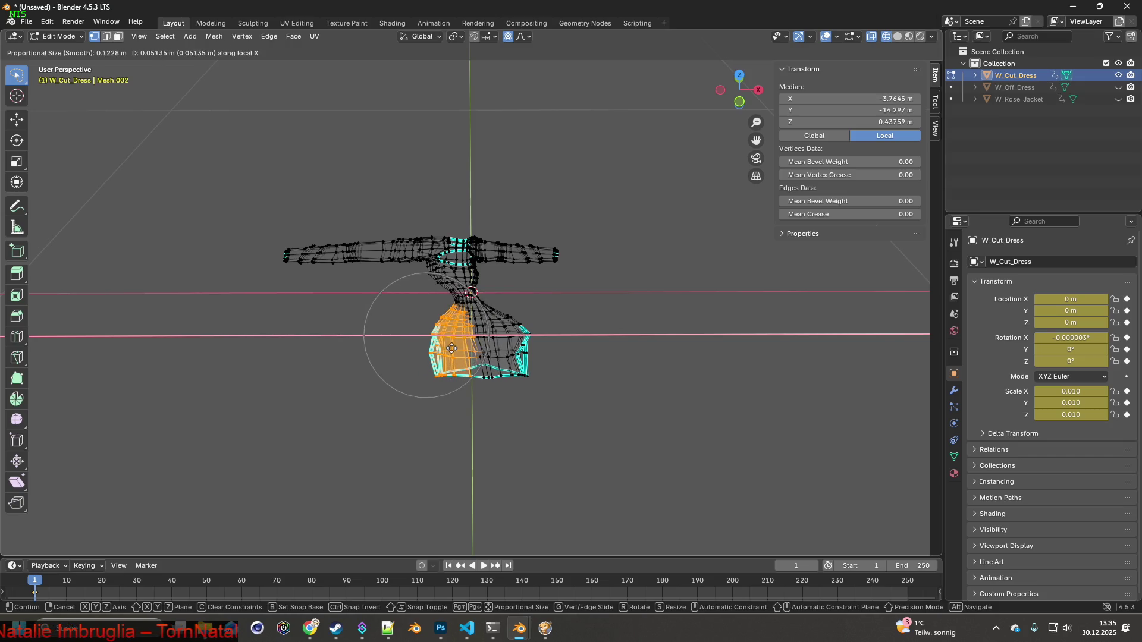
{"action": "left_click", "coordinate": [445, 348]}
Undo the left skirt move, reposition the vertices, and cancel a further X move.
{"action": "key", "text": "ctrl+z"}
{"action": "key", "text": "g"}
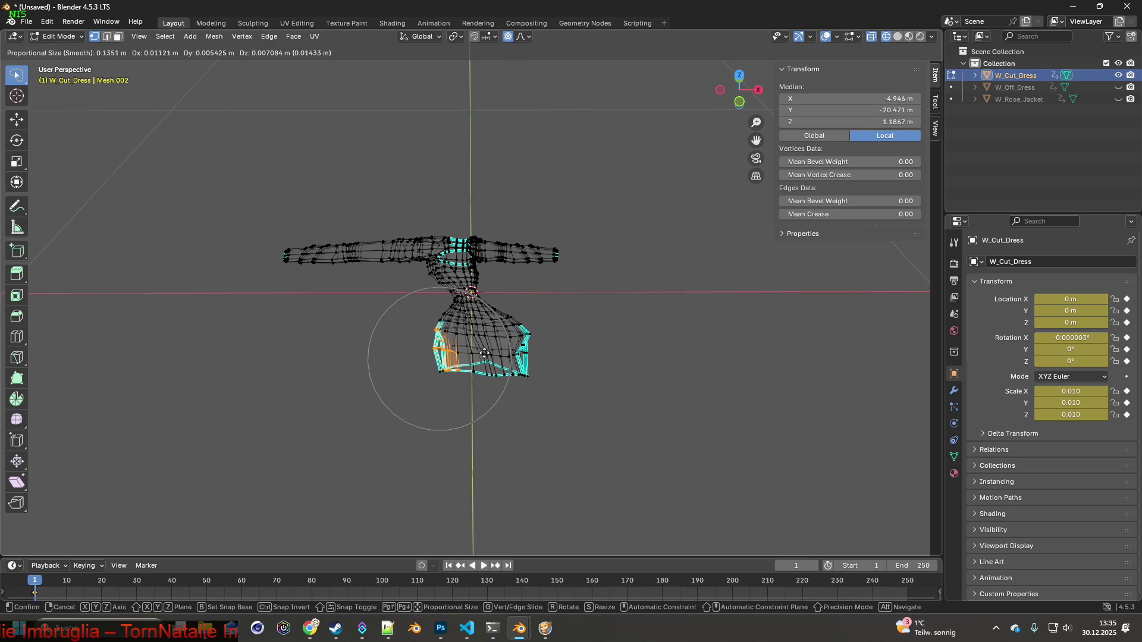
{"action": "left_click", "coordinate": [495, 349]}
{"action": "key", "text": "g"}
{"action": "key", "text": "x"}
{"action": "key", "text": "Escape"}
Undo recent skirt edits via Edit > Undo, discarding a trial vertex slide.
{"action": "left_click", "coordinate": [39, 22]}
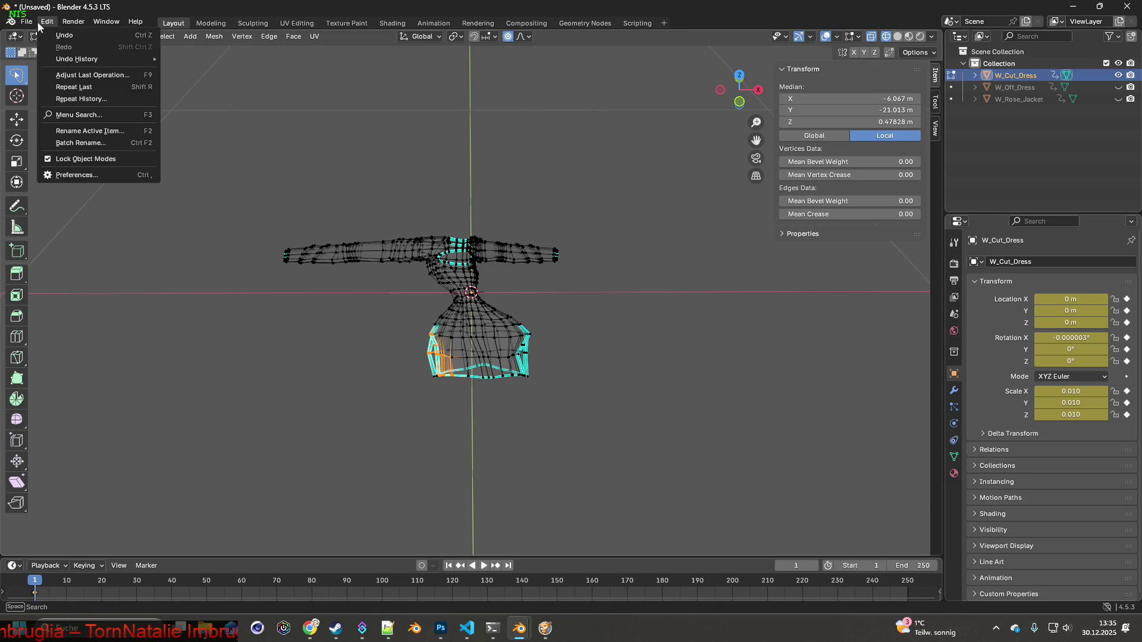
{"action": "left_click", "coordinate": [66, 35]}
{"action": "key", "text": "g"}
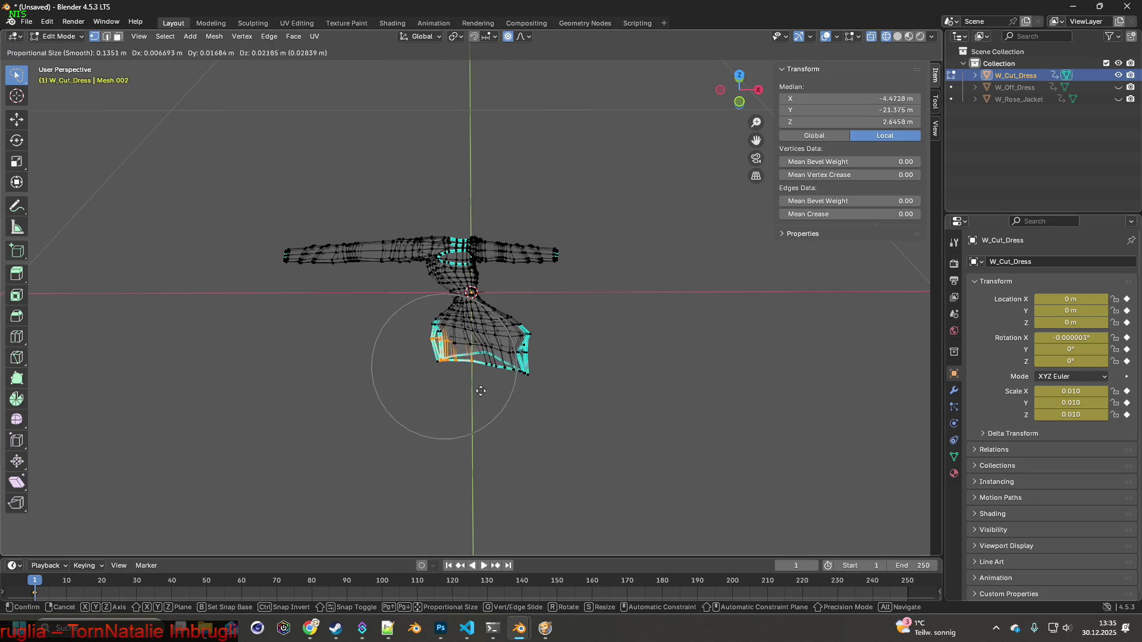
{"action": "key", "text": "g"}
{"action": "right_click", "coordinate": [475, 386]}
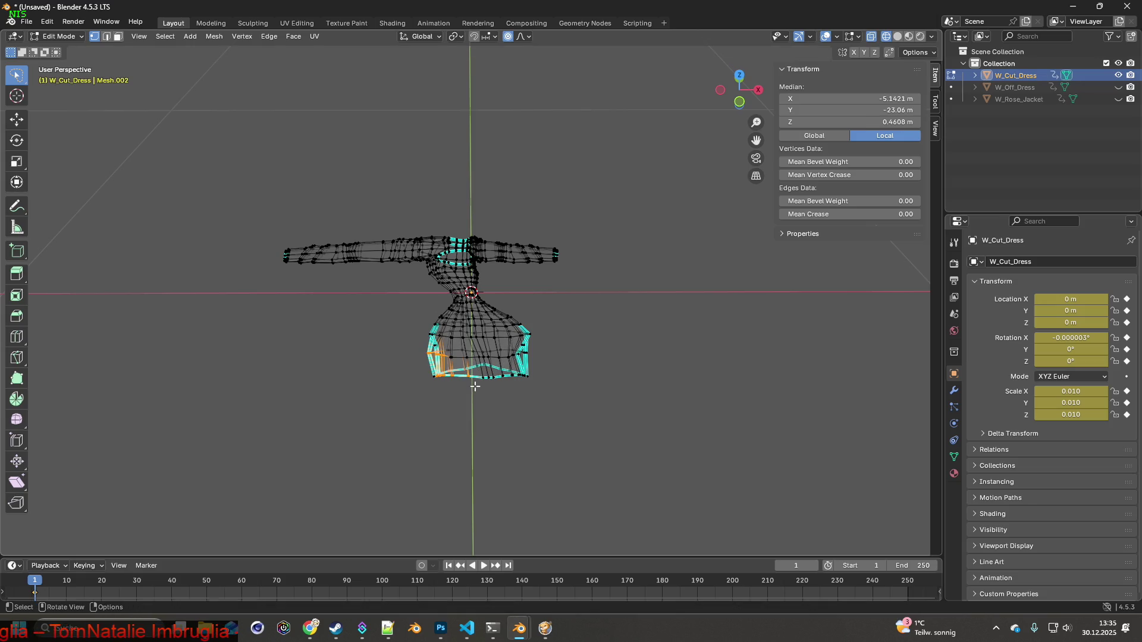
{"action": "left_click", "coordinate": [47, 22]}
{"action": "left_click", "coordinate": [59, 34]}
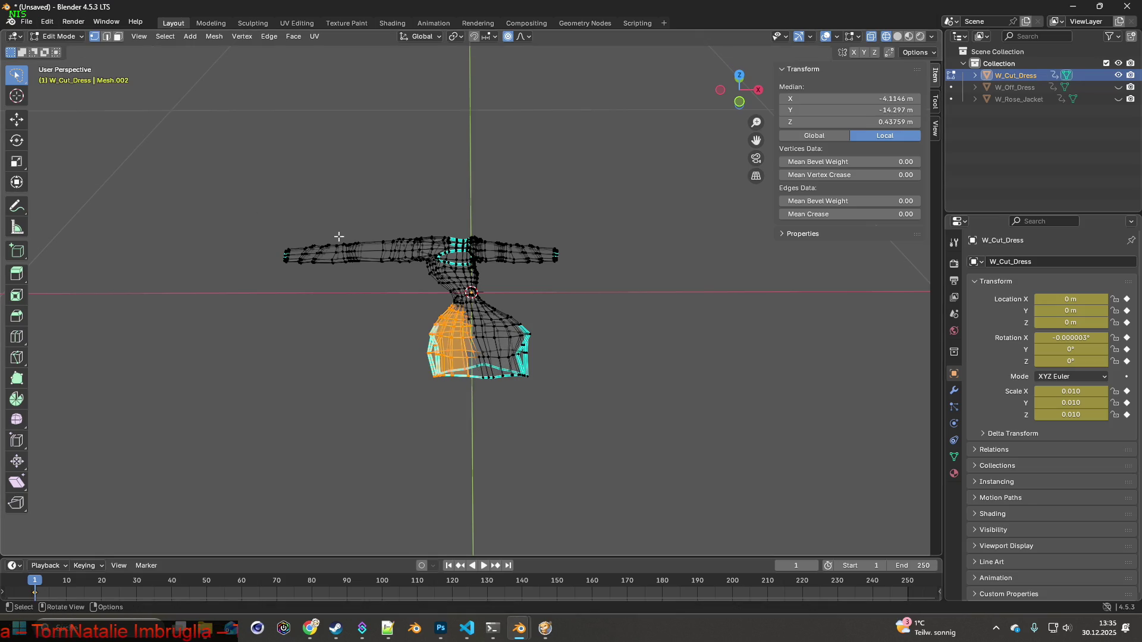
Box-select the lower skirt vertices and shift them sideways along X.
{"action": "mouse_move", "coordinate": [383, 319]}
{"action": "left_mouse_down"}
{"action": "mouse_move", "coordinate": [472, 421]}
{"action": "mouse_move", "coordinate": [458, 410]}
{"action": "left_mouse_up"}
{"action": "key", "text": "g"}
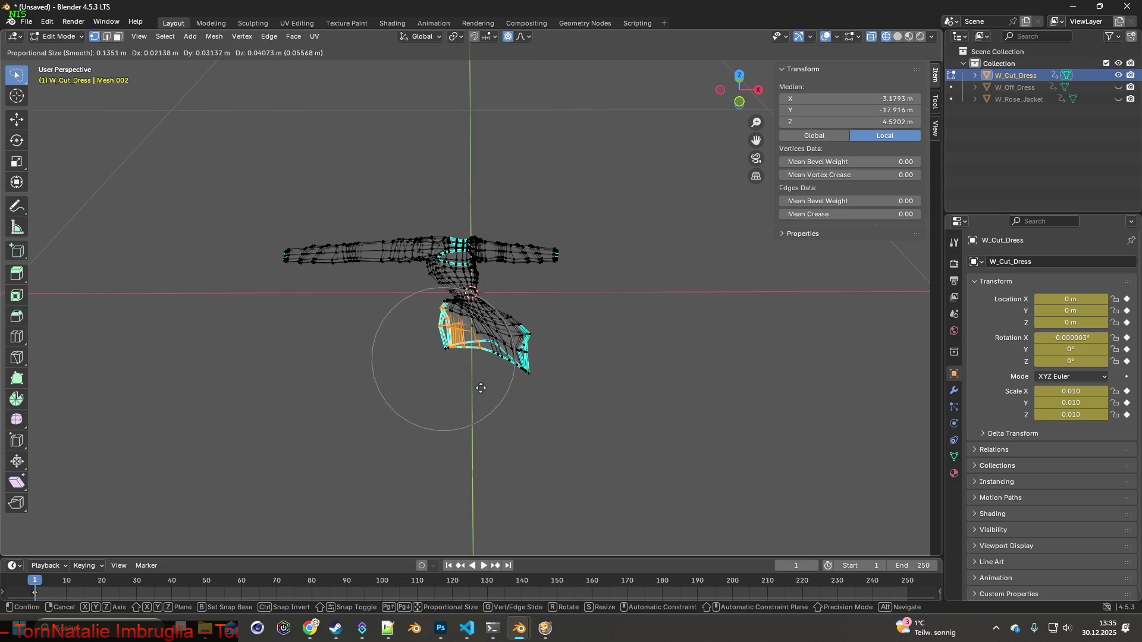
{"action": "key", "text": "x"}
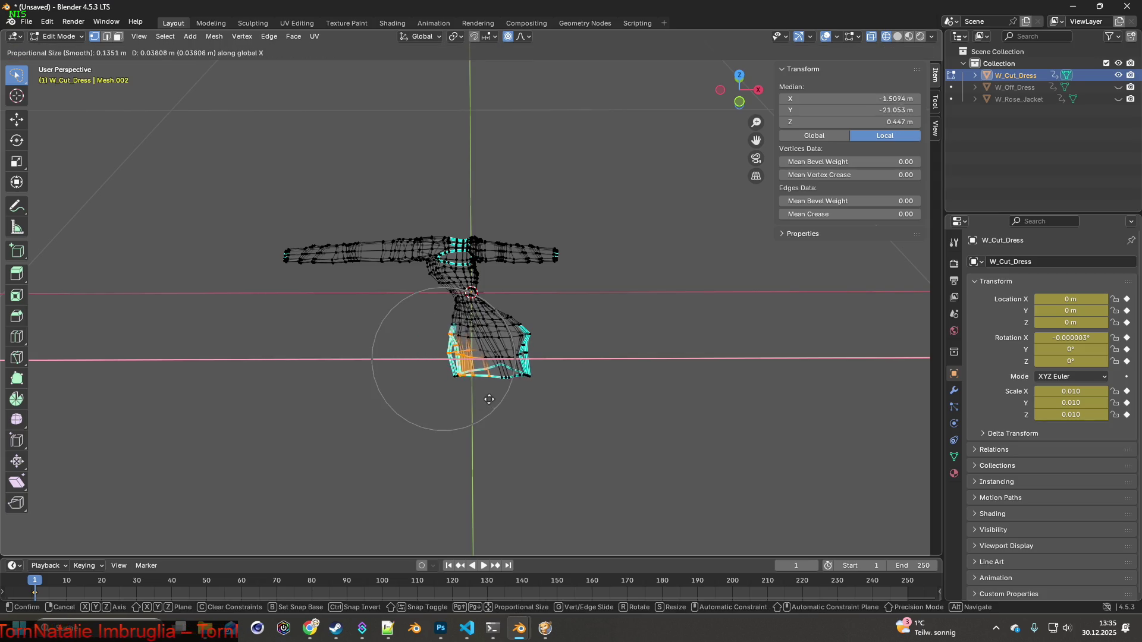
{"action": "left_click", "coordinate": [491, 395]}
From a near-front view, select the left sleeve vertices.
{"action": "mouse_move", "coordinate": [491, 395]}
{"action": "middle_mouse_down"}
{"action": "mouse_move", "coordinate": [485, 349]}
{"action": "mouse_move", "coordinate": [509, 373]}
{"action": "middle_mouse_up"}
{"action": "mouse_move", "coordinate": [435, 339]}
{"action": "middle_mouse_down"}
{"action": "mouse_move", "coordinate": [428, 372]}
{"action": "mouse_move", "coordinate": [426, 348]}
{"action": "middle_mouse_up"}
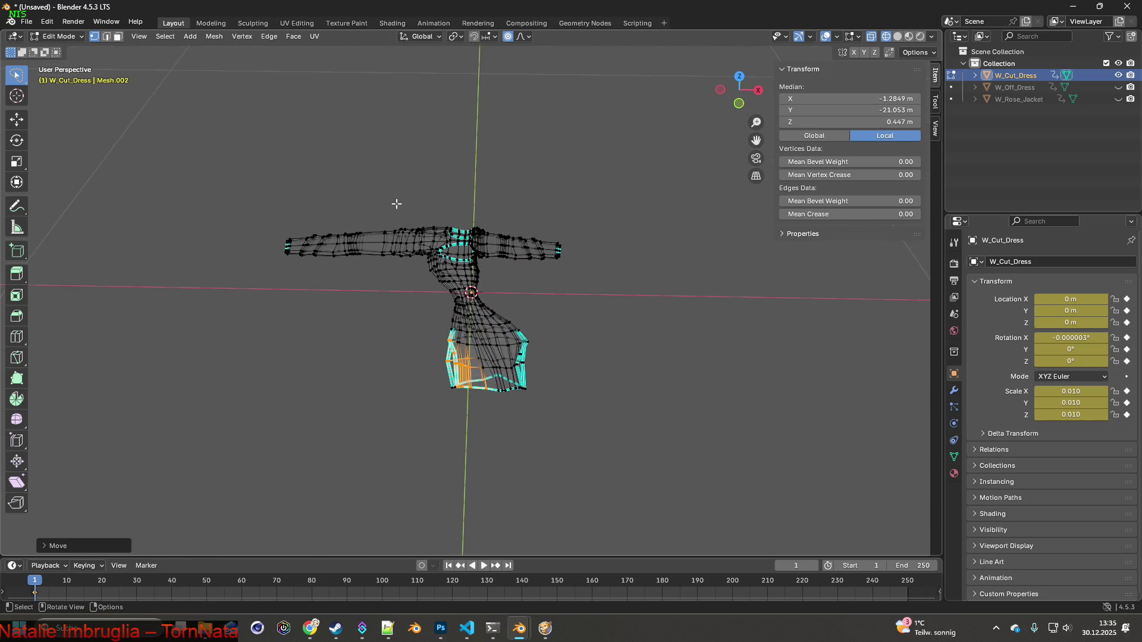
{"action": "mouse_move", "coordinate": [264, 199]}
{"action": "left_mouse_down"}
{"action": "mouse_move", "coordinate": [370, 246]}
{"action": "mouse_move", "coordinate": [443, 243]}
{"action": "mouse_move", "coordinate": [305, 248]}
{"action": "left_mouse_up"}
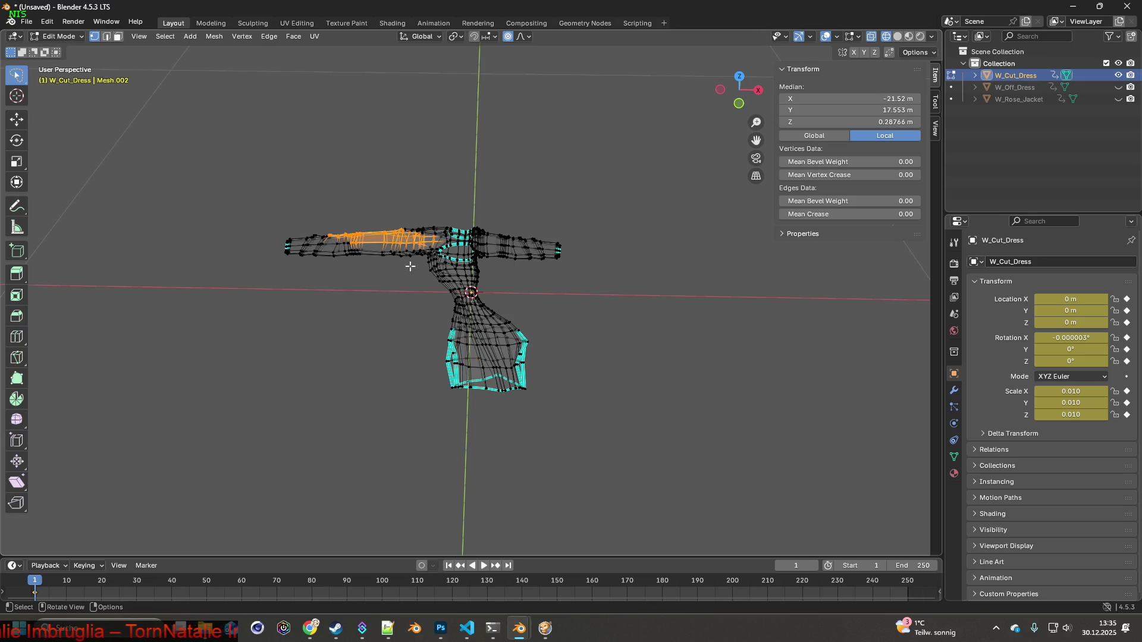
Revert the mesh to an earlier move step from Edit > Undo History.
{"action": "left_click", "coordinate": [47, 22]}
{"action": "mouse_move", "coordinate": [85, 62]}
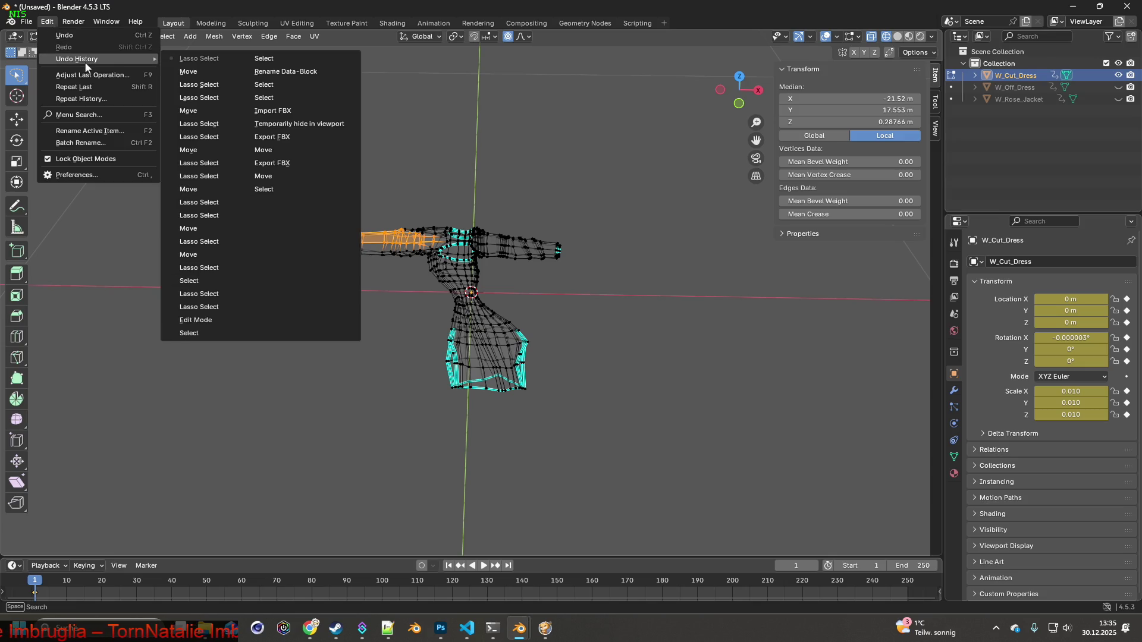
{"action": "left_click", "coordinate": [203, 255]}
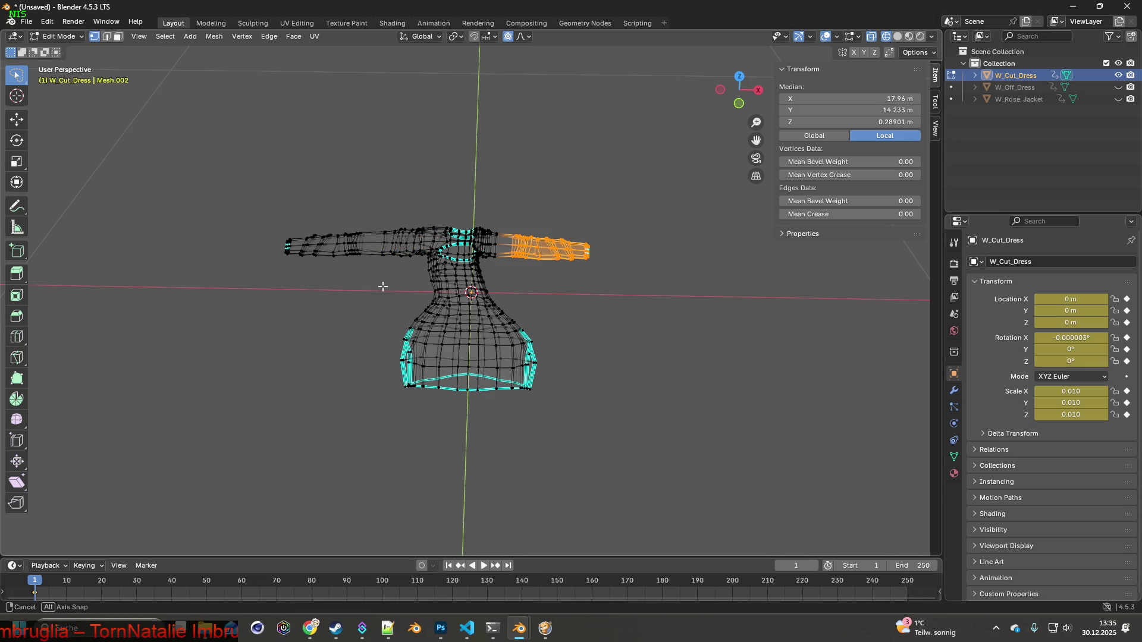
{"action": "middle_click_drag", "start_coordinate": [383, 286], "coordinate": [376, 290]}
Select the left sleeve and try a Z rotation, then cancel and deselect.
{"action": "left_click_drag", "start_coordinate": [305, 207], "coordinate": [446, 229]}
{"action": "left_click_drag", "start_coordinate": [320, 262], "coordinate": [433, 250]}
{"action": "key", "text": "r"}
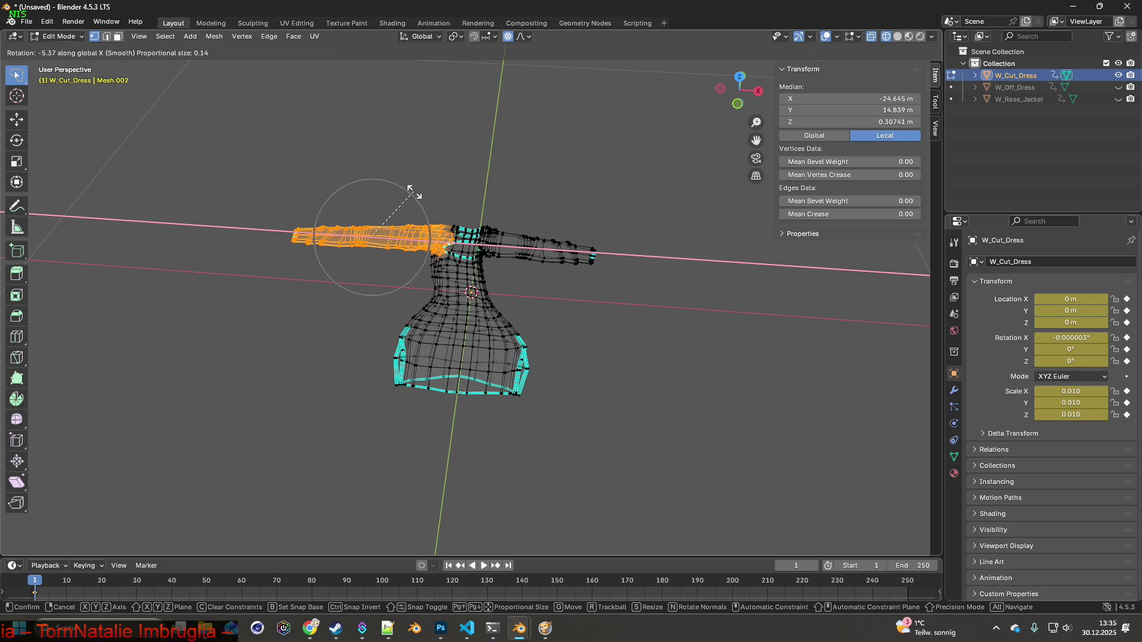
{"action": "key", "text": "Escape"}
{"action": "key", "text": "r"}
{"action": "key", "text": "z"}
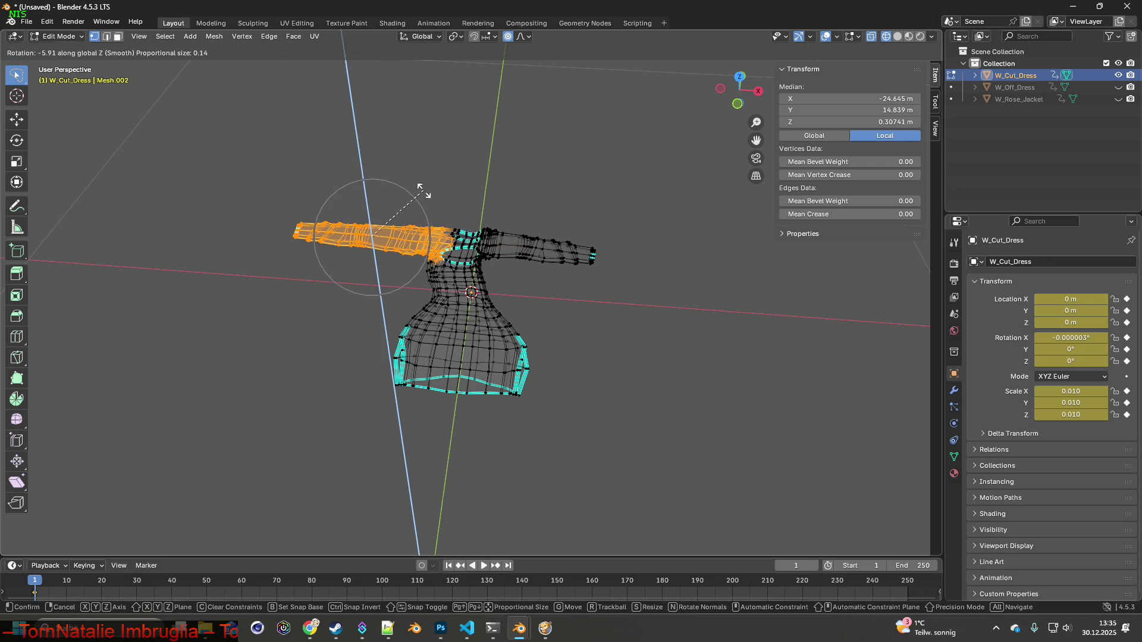
{"action": "scroll", "coordinate": [431, 188], "scroll_direction": "down", "scroll_amount": 1}
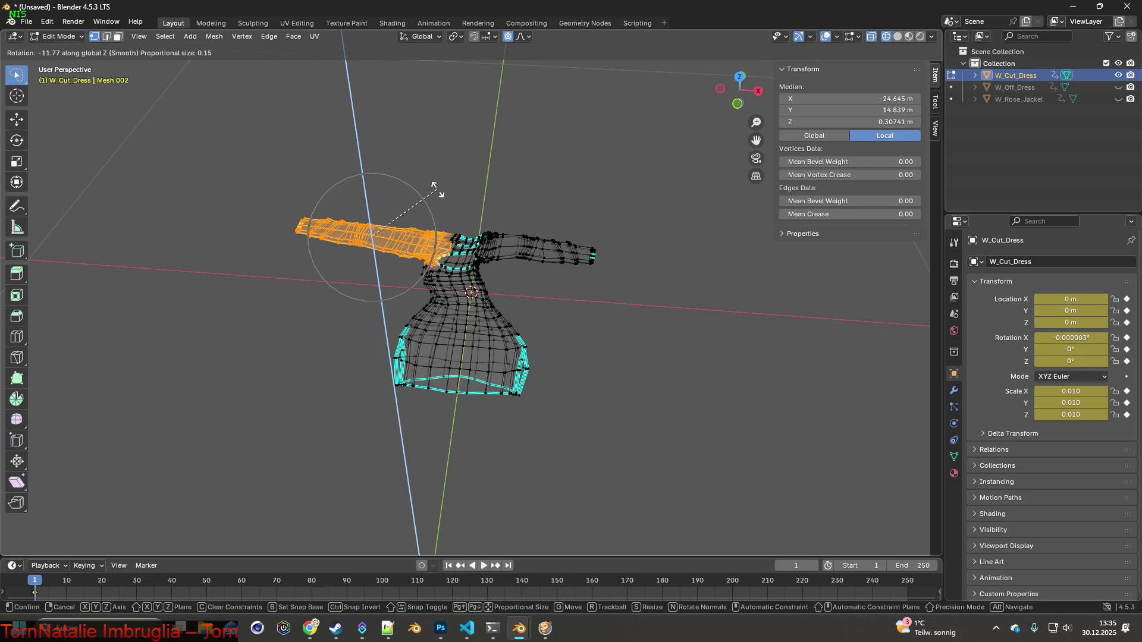
{"action": "scroll", "coordinate": [440, 187], "scroll_direction": "up", "scroll_amount": 4}
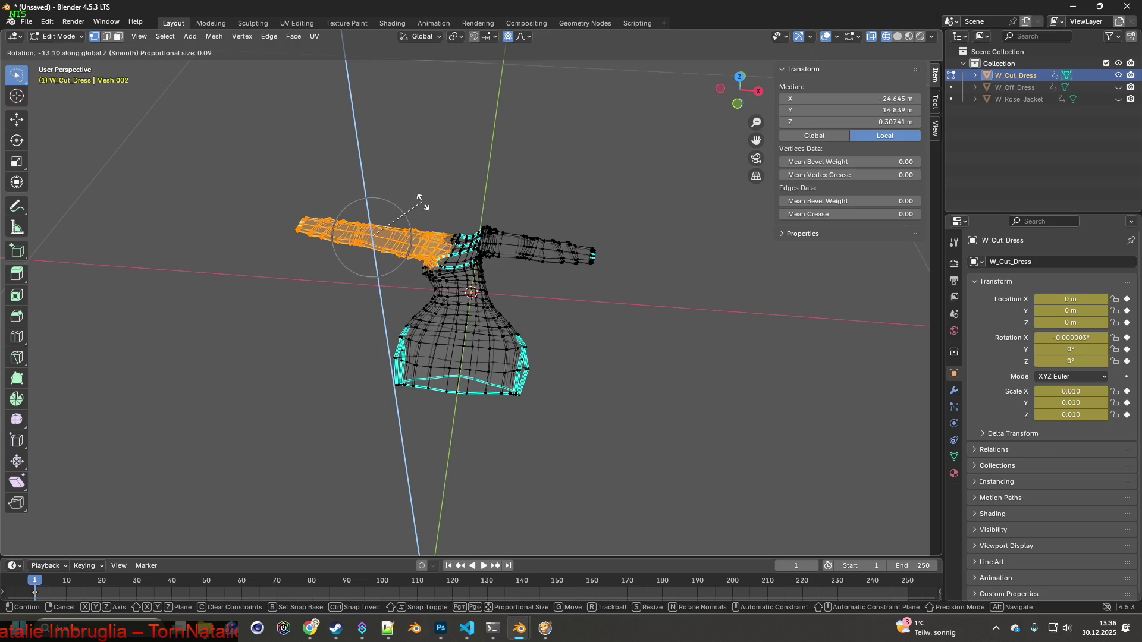
{"action": "key", "text": "Escape"}
{"action": "left_click", "coordinate": [303, 192]}
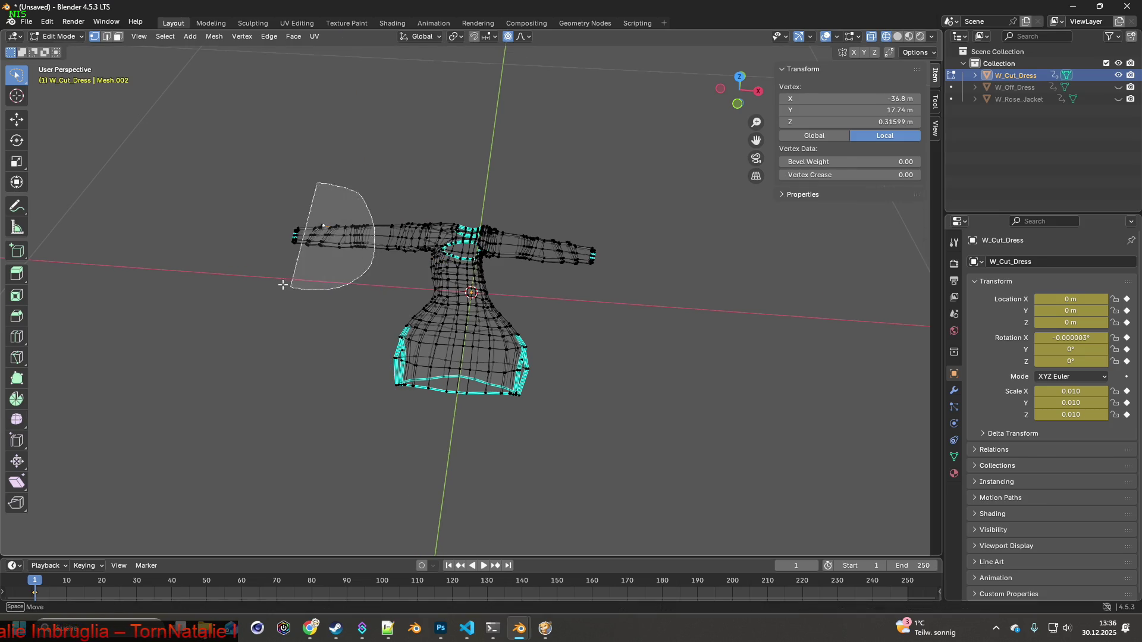
Reselect the whole left sleeve and rotate it about Z with proportional editing.
{"action": "left_click_drag", "start_coordinate": [290, 287], "coordinate": [300, 279]}
{"action": "key", "text": "r"}
{"action": "key", "text": "Escape"}
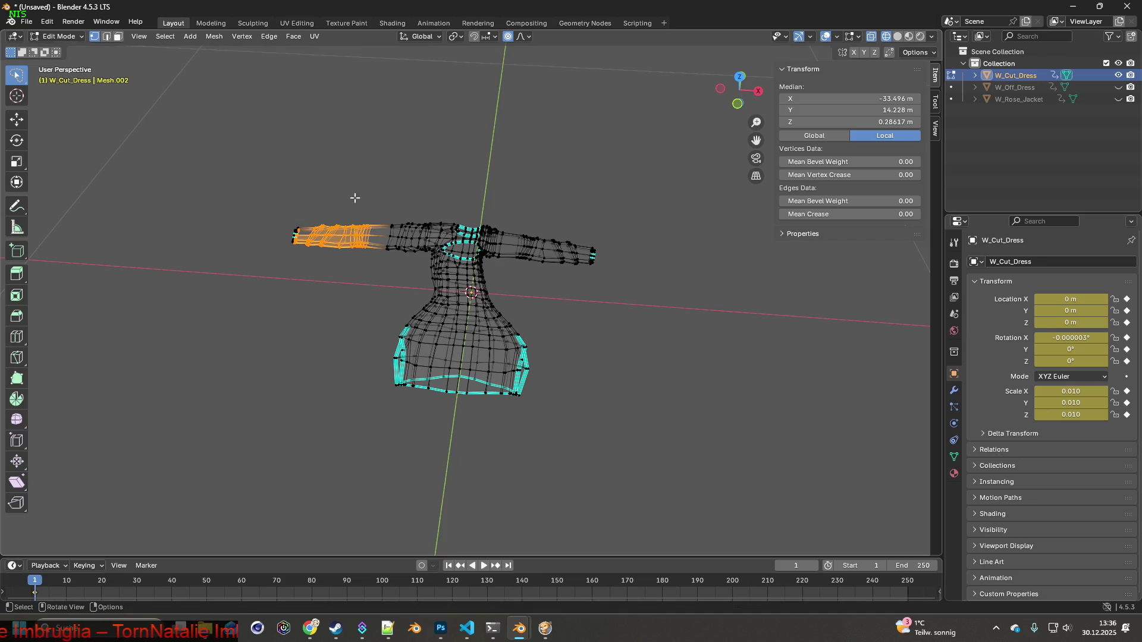
{"action": "mouse_move", "coordinate": [379, 276]}
{"action": "left_mouse_down"}
{"action": "mouse_move", "coordinate": [245, 217]}
{"action": "mouse_move", "coordinate": [332, 224]}
{"action": "left_mouse_up"}
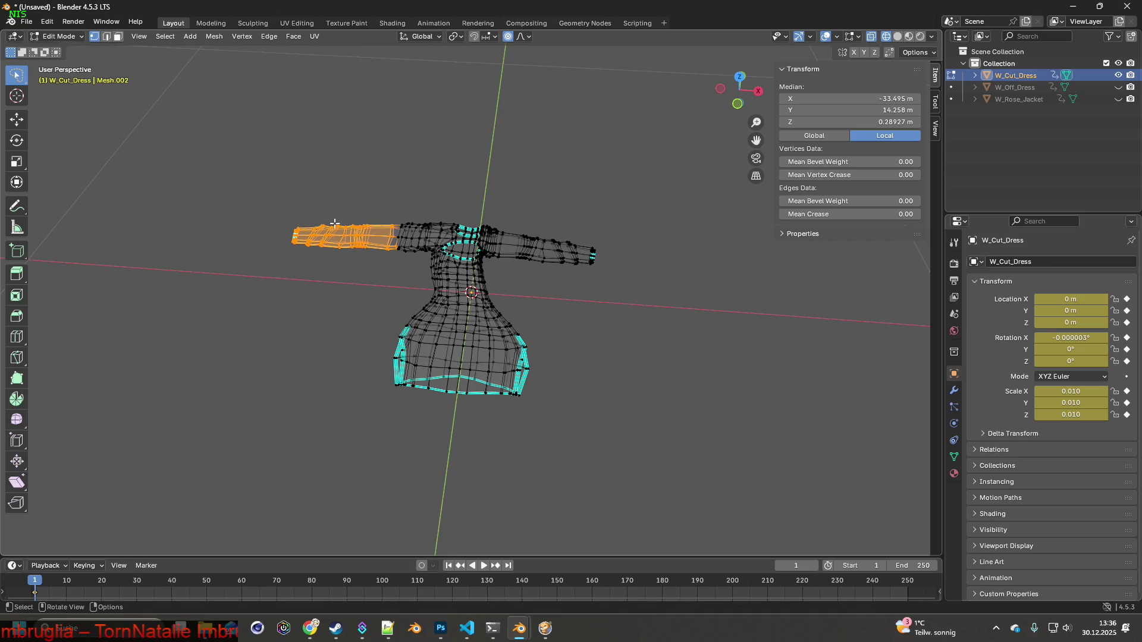
{"action": "key", "text": "r"}
{"action": "key", "text": "z"}
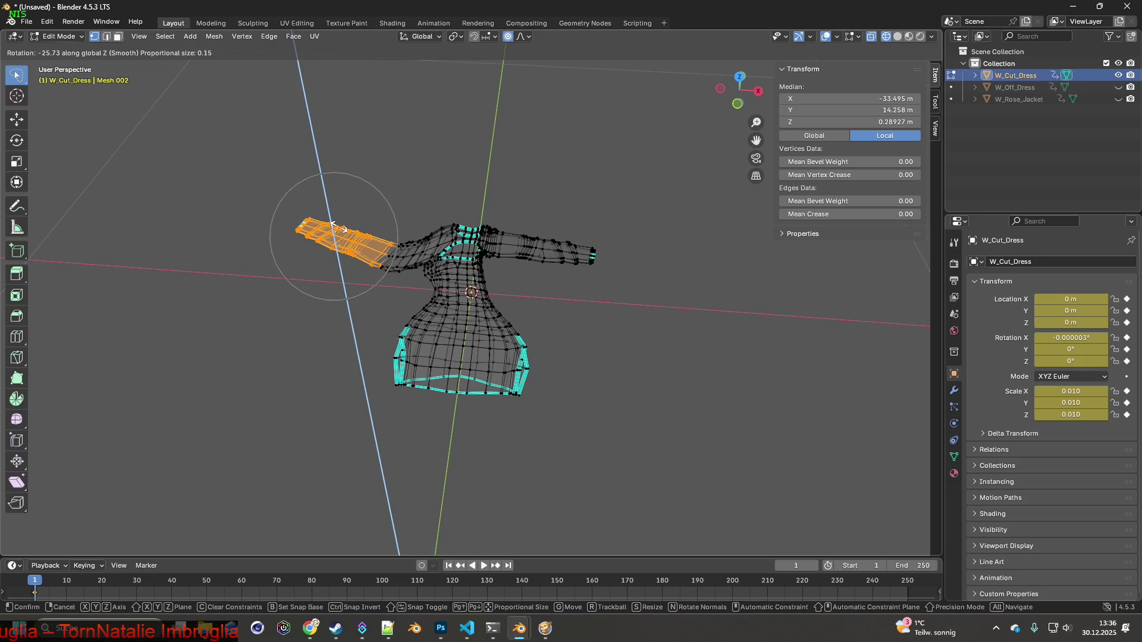
{"action": "scroll", "coordinate": [339, 228], "scroll_direction": "down", "scroll_amount": 2}
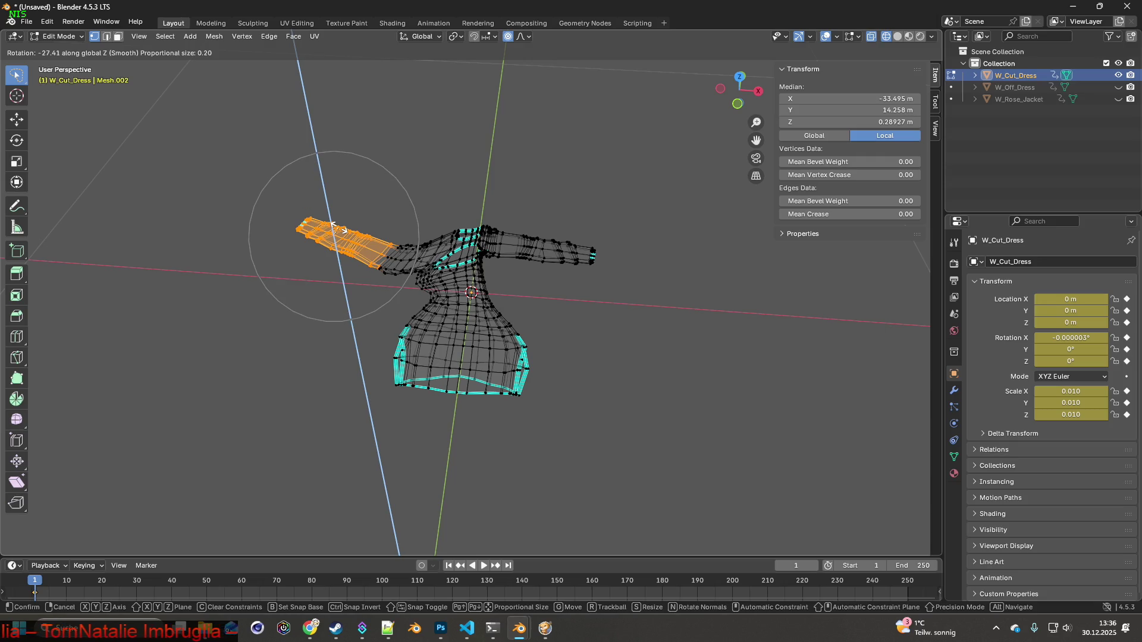
{"action": "scroll", "coordinate": [339, 228], "scroll_direction": "down", "scroll_amount": 1}
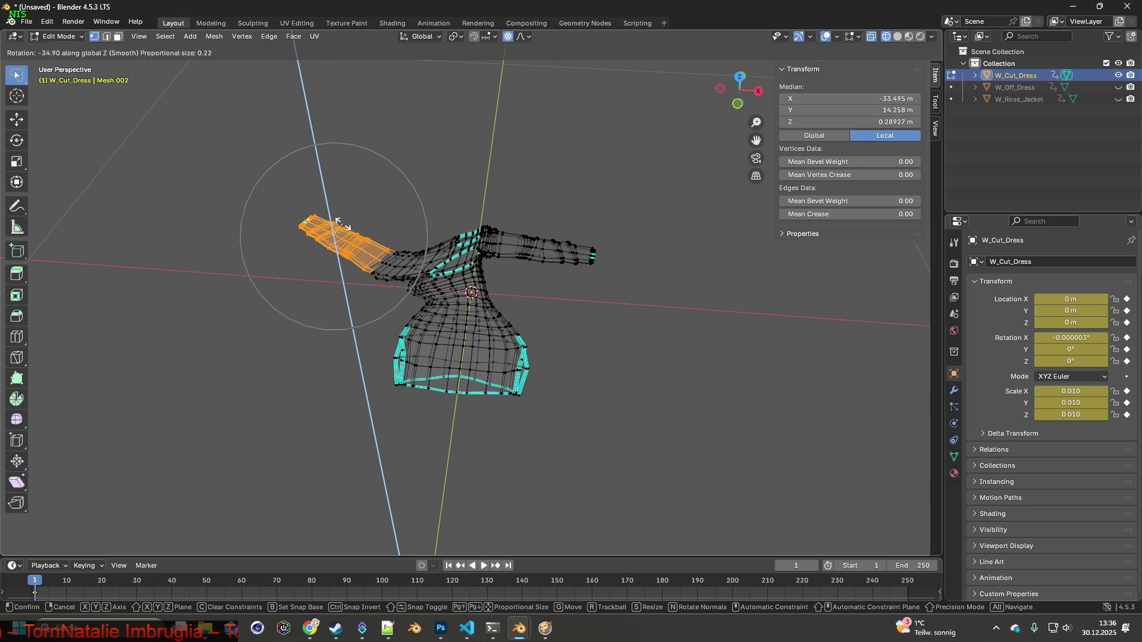
{"action": "scroll", "coordinate": [338, 219], "scroll_direction": "up", "scroll_amount": 1}
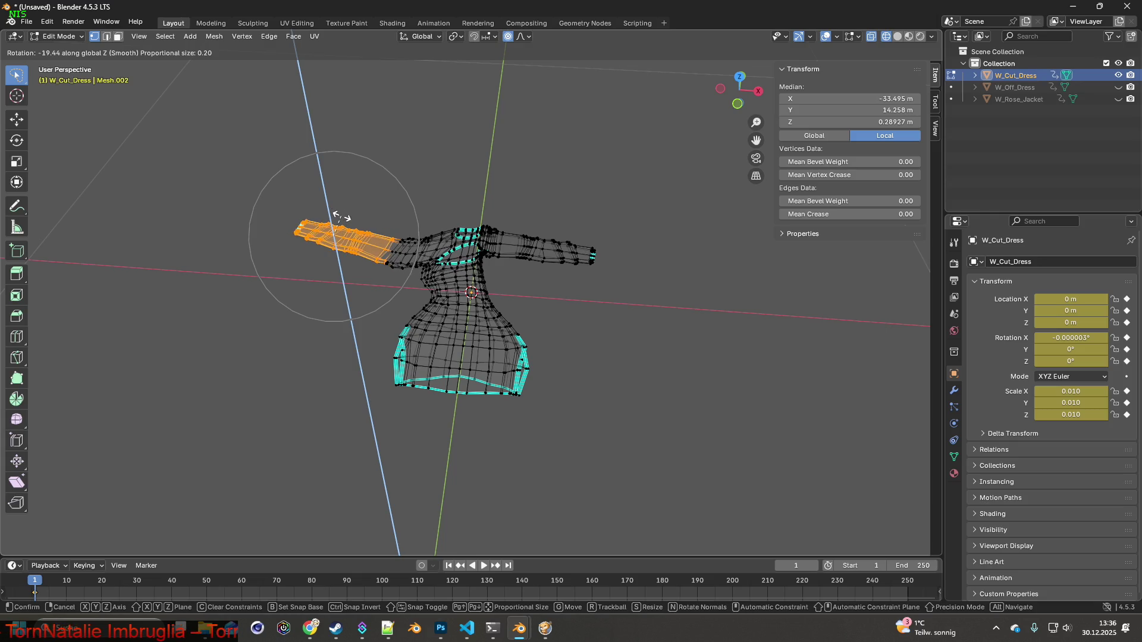
{"action": "left_click", "coordinate": [342, 215]}
Shift the rotated sleeve further out along X, median X -35.756.
{"action": "key", "text": "g"}
{"action": "key", "text": "x"}
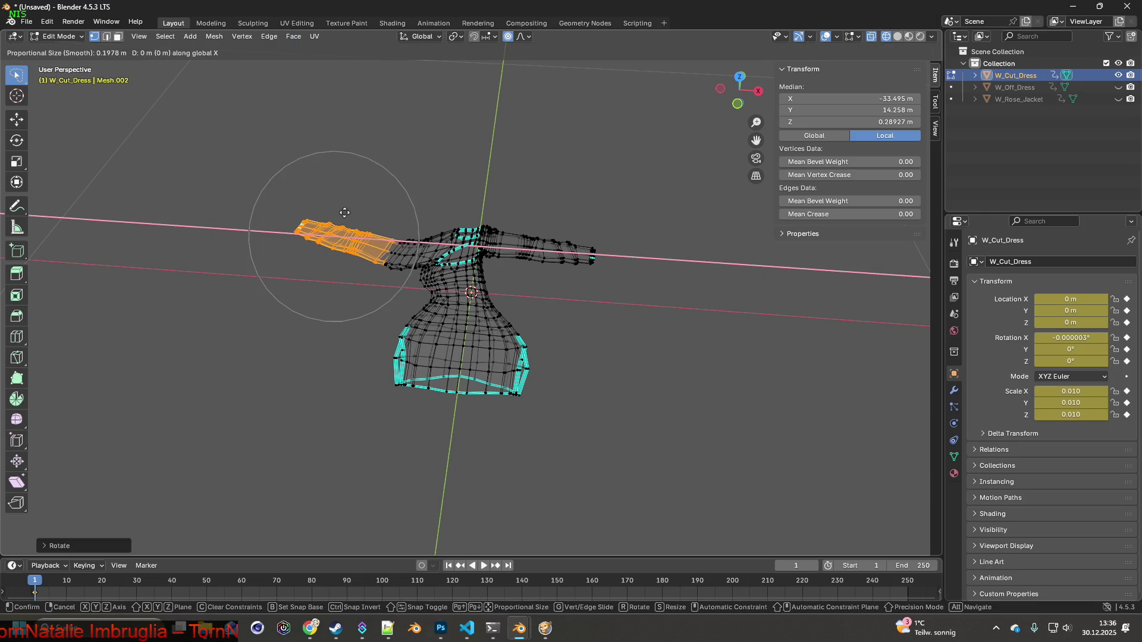
{"action": "scroll", "coordinate": [352, 215], "scroll_direction": "down", "scroll_amount": 2}
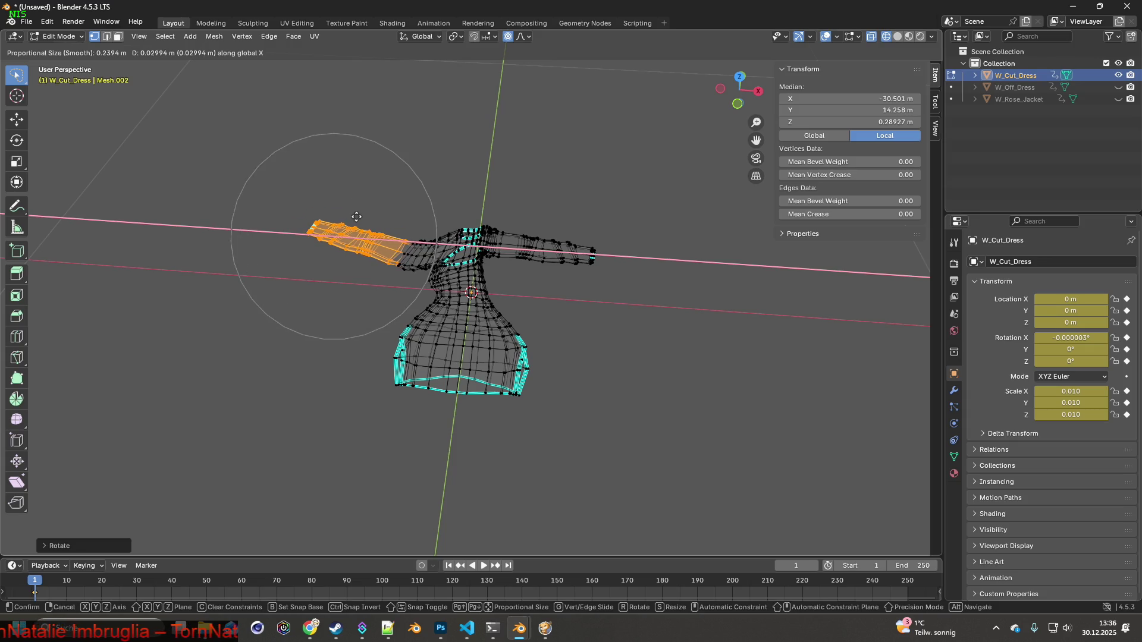
{"action": "left_click", "coordinate": [335, 211]}
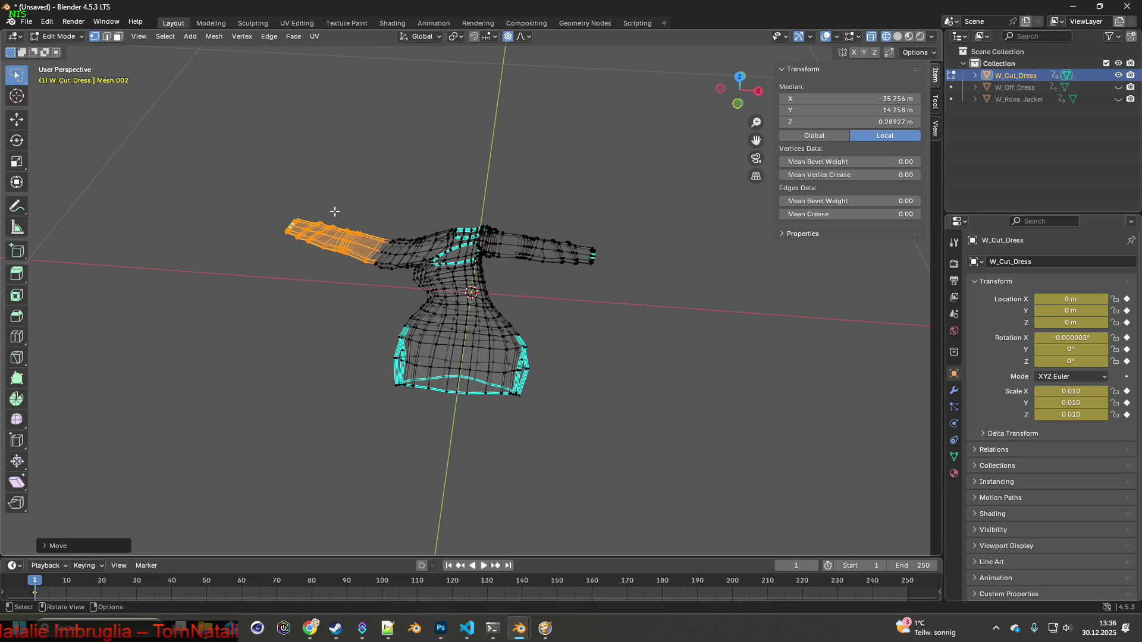
Select the sleeve's lower edge and nudge it along Z with proportional editing.
{"action": "left_click", "coordinate": [328, 250]}
{"action": "left_click", "coordinate": [372, 265], "text": "ctrl"}
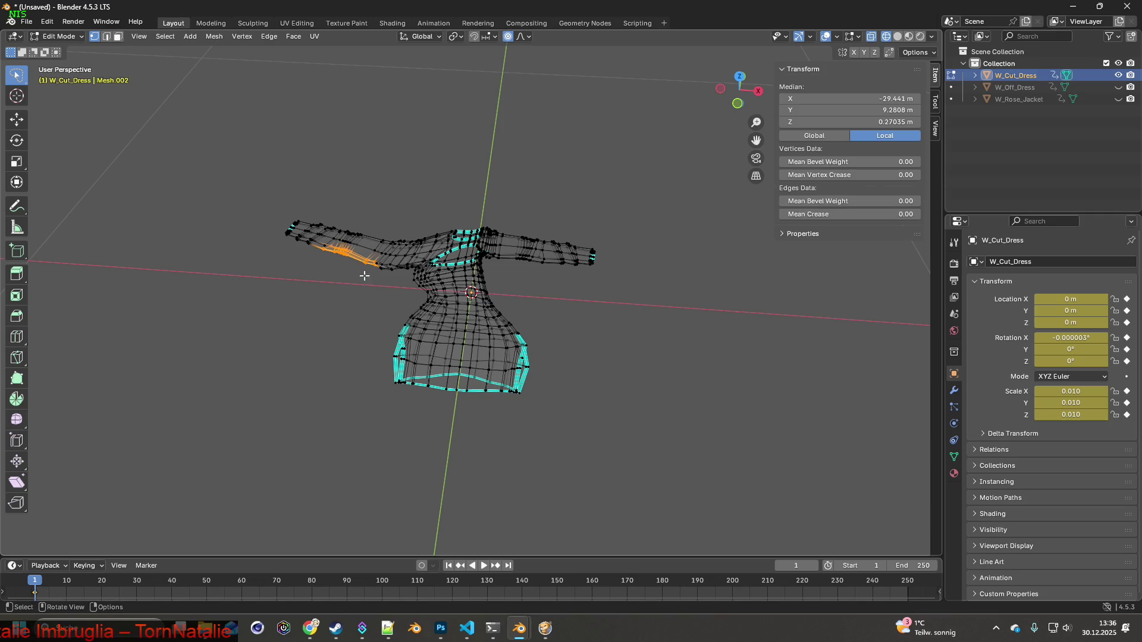
{"action": "key", "text": "g"}
{"action": "key", "text": "x"}
{"action": "scroll", "coordinate": [359, 273], "scroll_direction": "up", "scroll_amount": 10}
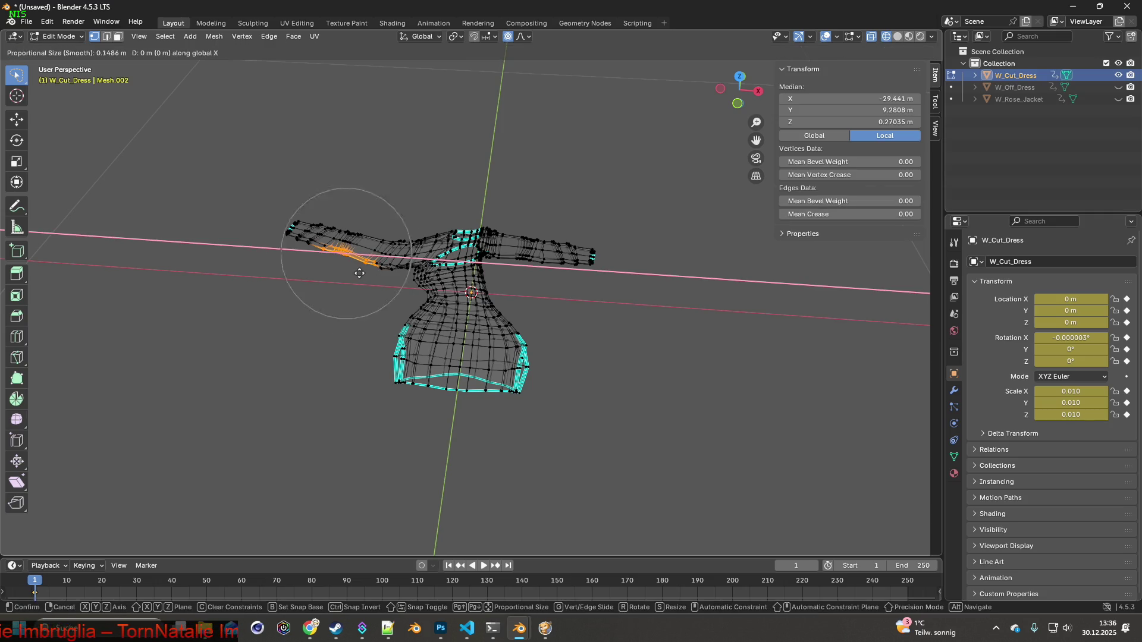
{"action": "scroll", "coordinate": [359, 273], "scroll_direction": "up", "scroll_amount": 5}
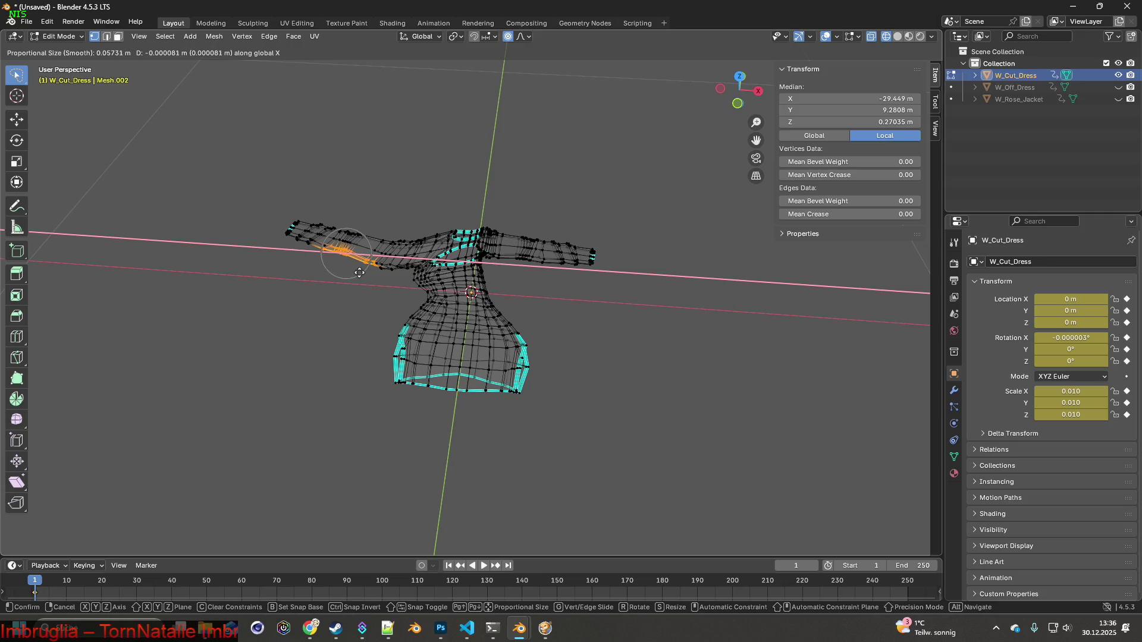
{"action": "key", "text": "z"}
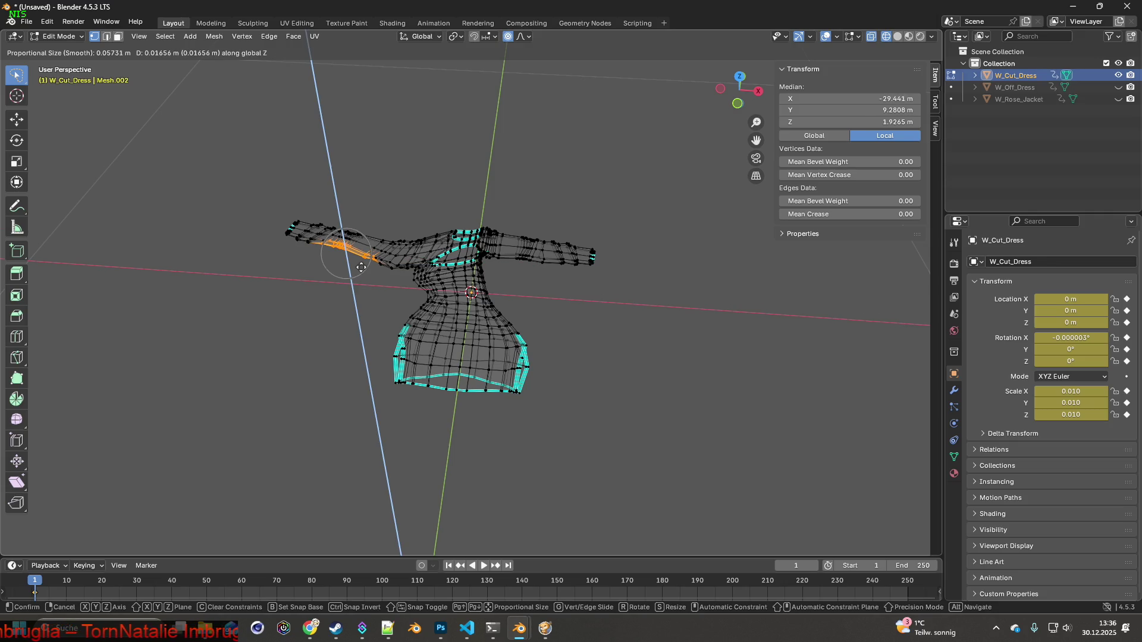
{"action": "left_click", "coordinate": [363, 266]}
Nudge the sleeve's lower edge along Y.
{"action": "key", "text": "g"}
{"action": "key", "text": "y"}
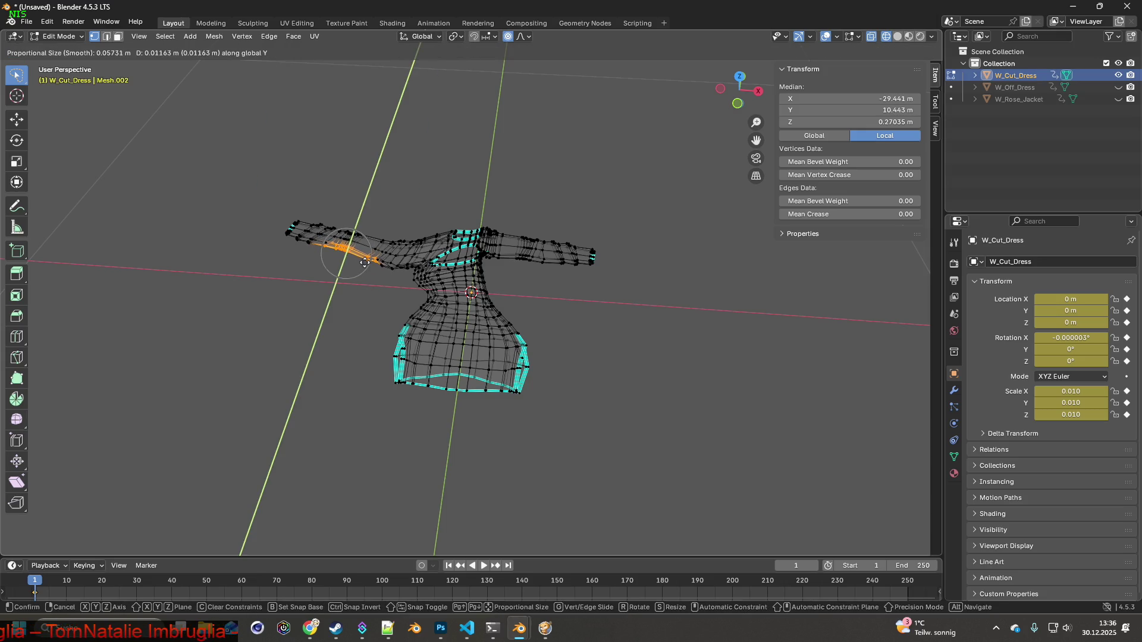
{"action": "scroll", "coordinate": [369, 260], "scroll_direction": "down", "scroll_amount": 1}
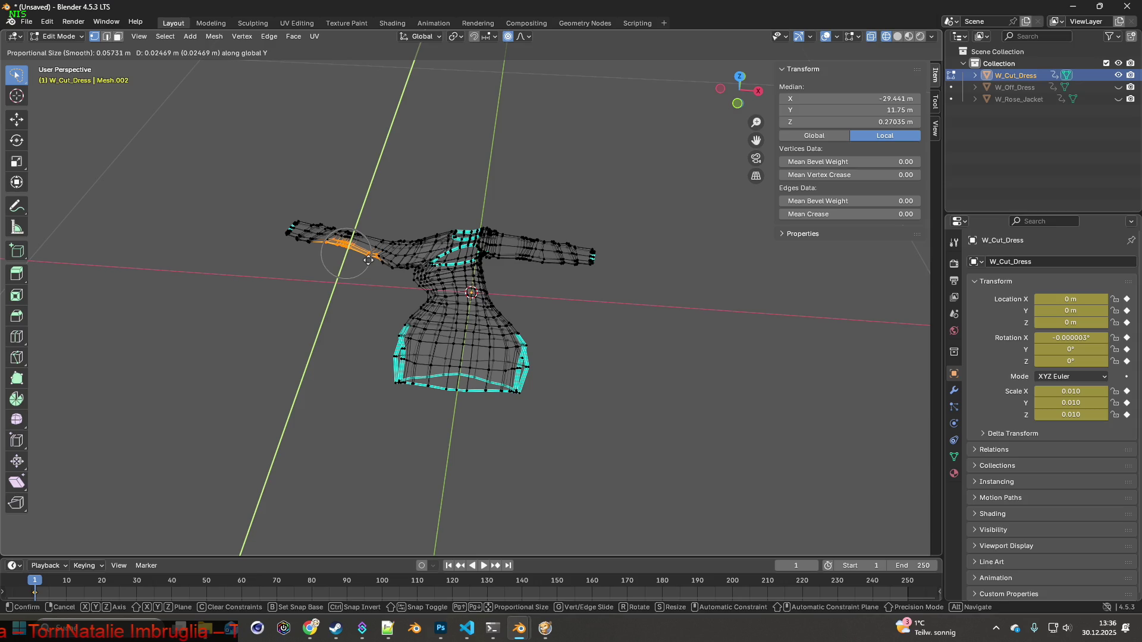
{"action": "left_click", "coordinate": [368, 260]}
Select the sleeve-end cuff and slide it along X.
{"action": "mouse_move", "coordinate": [265, 194]}
{"action": "left_mouse_down"}
{"action": "mouse_move", "coordinate": [333, 250]}
{"action": "mouse_move", "coordinate": [301, 250]}
{"action": "left_mouse_up"}
{"action": "key", "text": "g"}
{"action": "key", "text": "x"}
{"action": "scroll", "coordinate": [336, 224], "scroll_direction": "down", "scroll_amount": 3}
{"action": "scroll", "coordinate": [342, 227], "scroll_direction": "down", "scroll_amount": 7}
Confirm the cuff move, then flare the lower right skirt hem along X.
{"action": "left_click", "coordinate": [352, 229]}
{"action": "middle_click_drag", "start_coordinate": [352, 229], "coordinate": [543, 325]}
{"action": "mouse_move", "coordinate": [513, 359]}
{"action": "right_mouse_down", "text": "ctrl"}
{"action": "mouse_move", "coordinate": [481, 290]}
{"action": "mouse_move", "coordinate": [528, 301]}
{"action": "right_mouse_up", "text": "ctrl"}
{"action": "key", "text": "g"}
{"action": "key", "text": "x"}
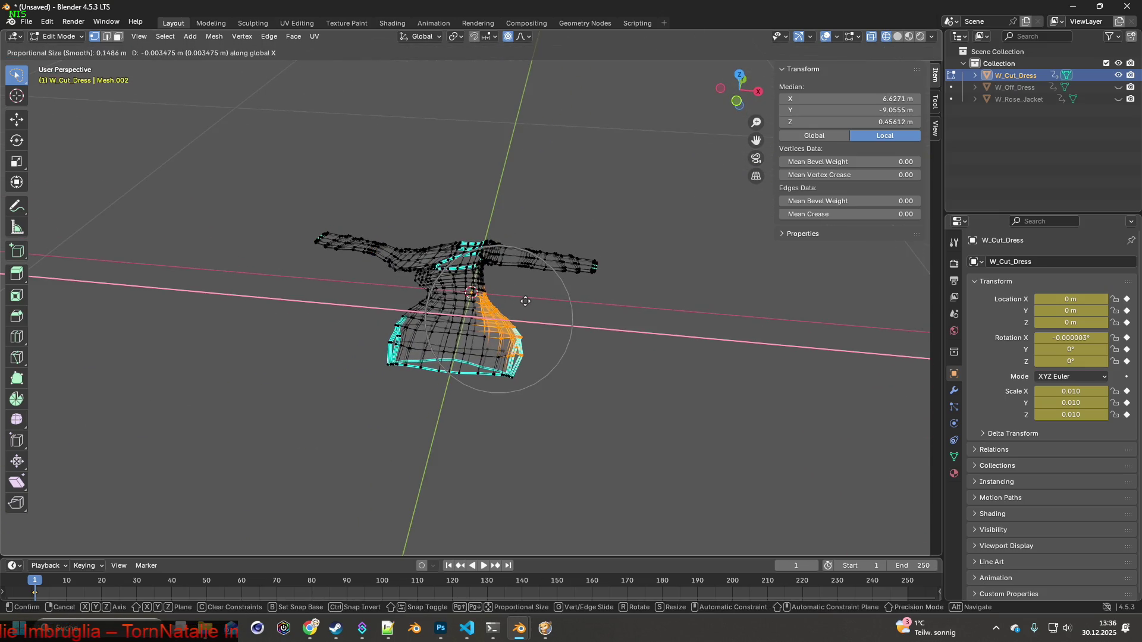
{"action": "scroll", "coordinate": [522, 303], "scroll_direction": "up", "scroll_amount": 4}
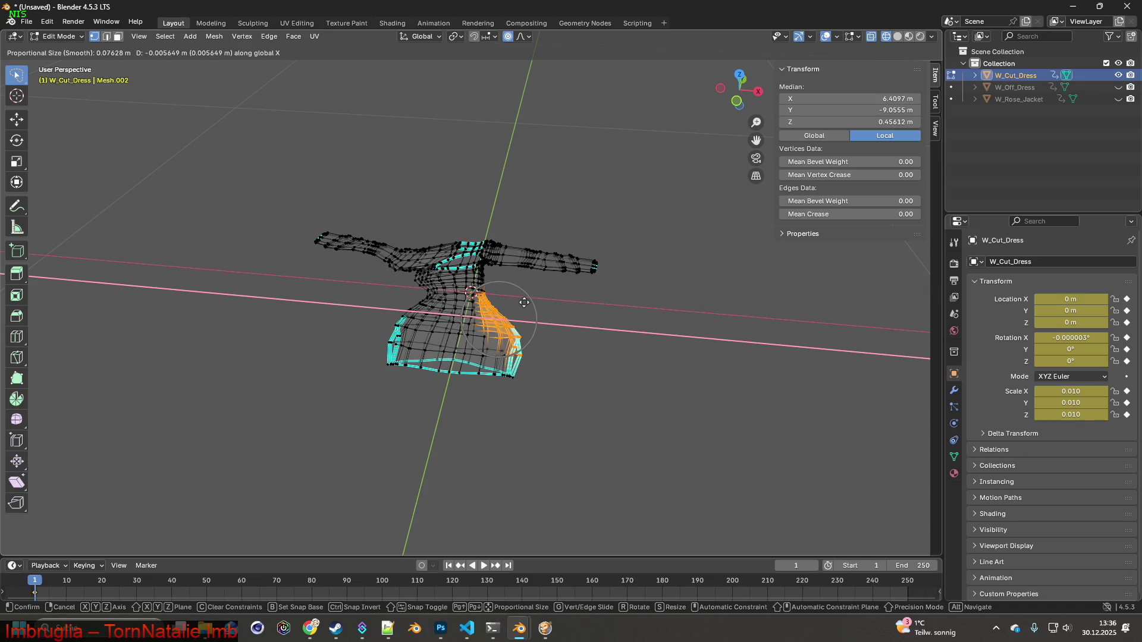
{"action": "scroll", "coordinate": [519, 304], "scroll_direction": "down", "scroll_amount": 6}
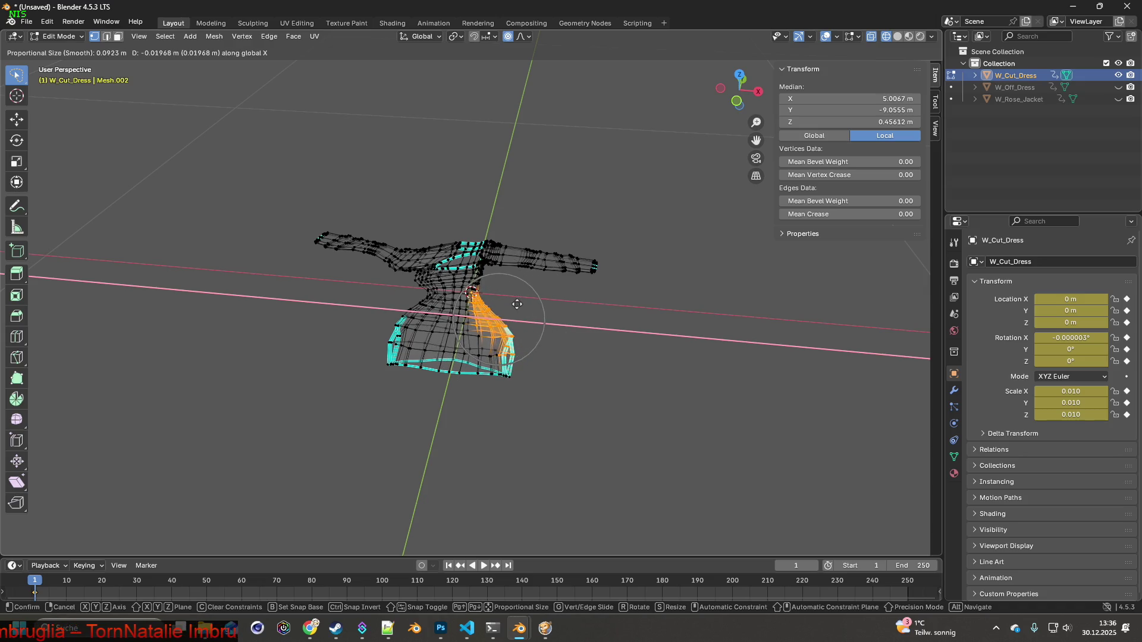
{"action": "scroll", "coordinate": [514, 305], "scroll_direction": "down", "scroll_amount": 5}
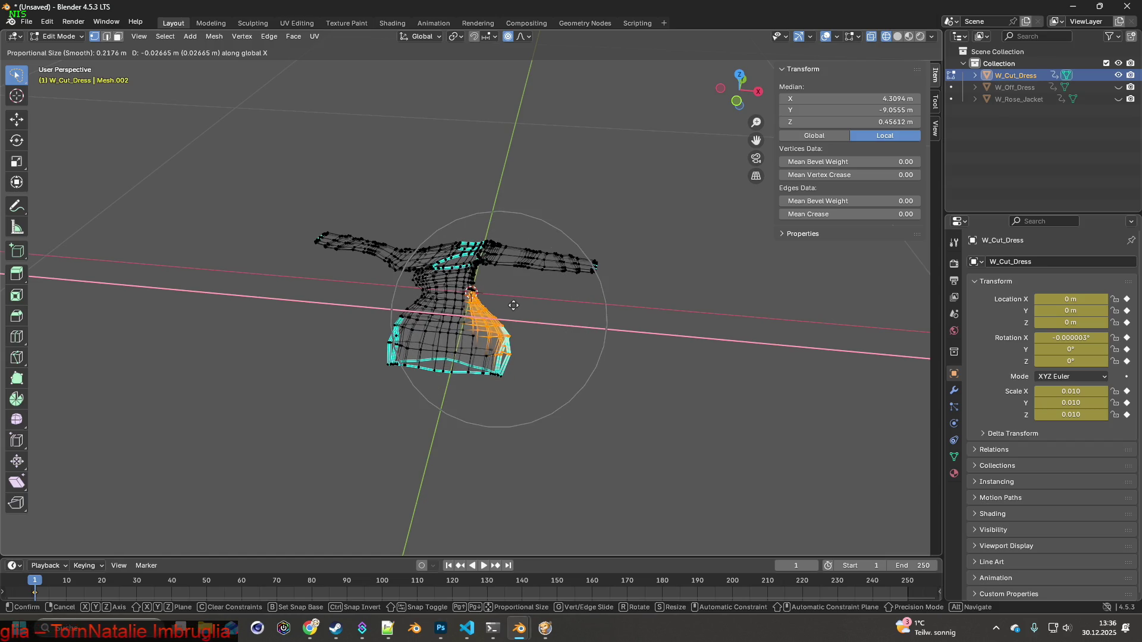
{"action": "left_click", "coordinate": [513, 305]}
Shift the lower left skirt vertices sideways along X with adjusted falloff size.
{"action": "middle_click_drag", "start_coordinate": [514, 306], "coordinate": [465, 316]}
{"action": "mouse_move", "coordinate": [436, 382]}
{"action": "right_mouse_down", "text": "ctrl"}
{"action": "mouse_move", "coordinate": [411, 404]}
{"action": "mouse_move", "coordinate": [428, 381]}
{"action": "right_mouse_up", "text": "ctrl"}
{"action": "key", "text": "g"}
{"action": "key", "text": "x"}
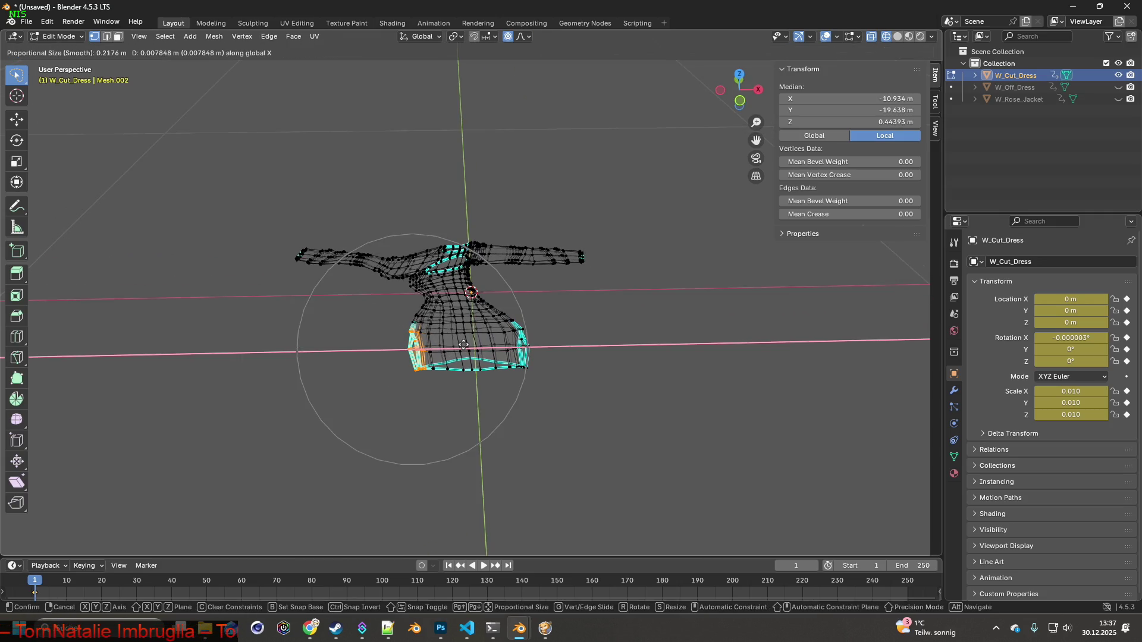
{"action": "scroll", "coordinate": [471, 345], "scroll_direction": "down", "scroll_amount": 4}
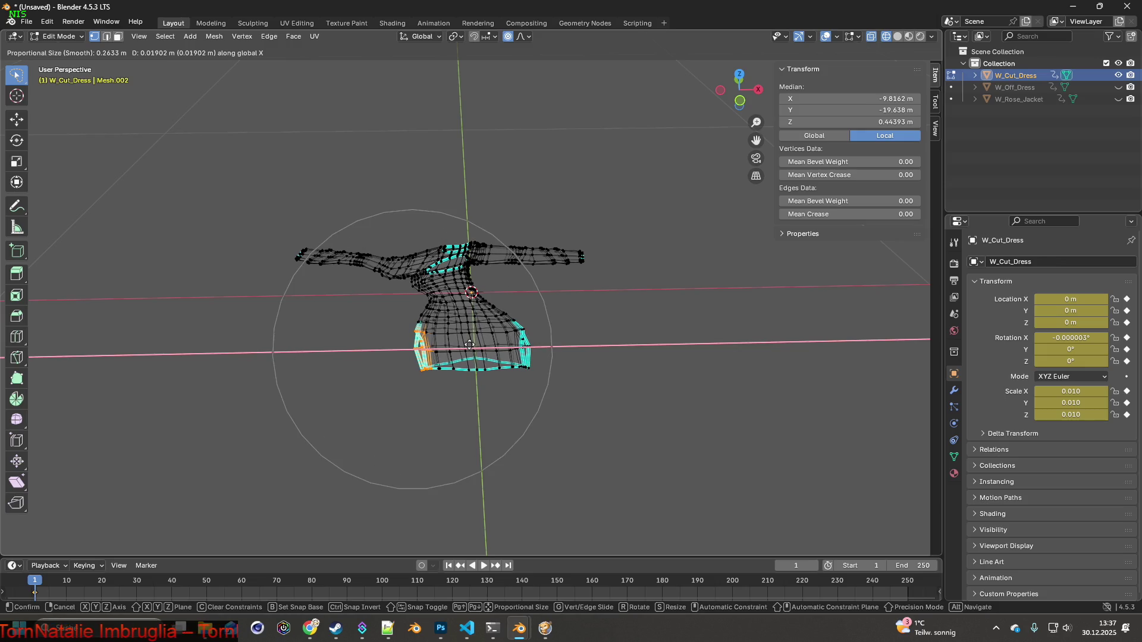
{"action": "scroll", "coordinate": [473, 345], "scroll_direction": "down", "scroll_amount": 4}
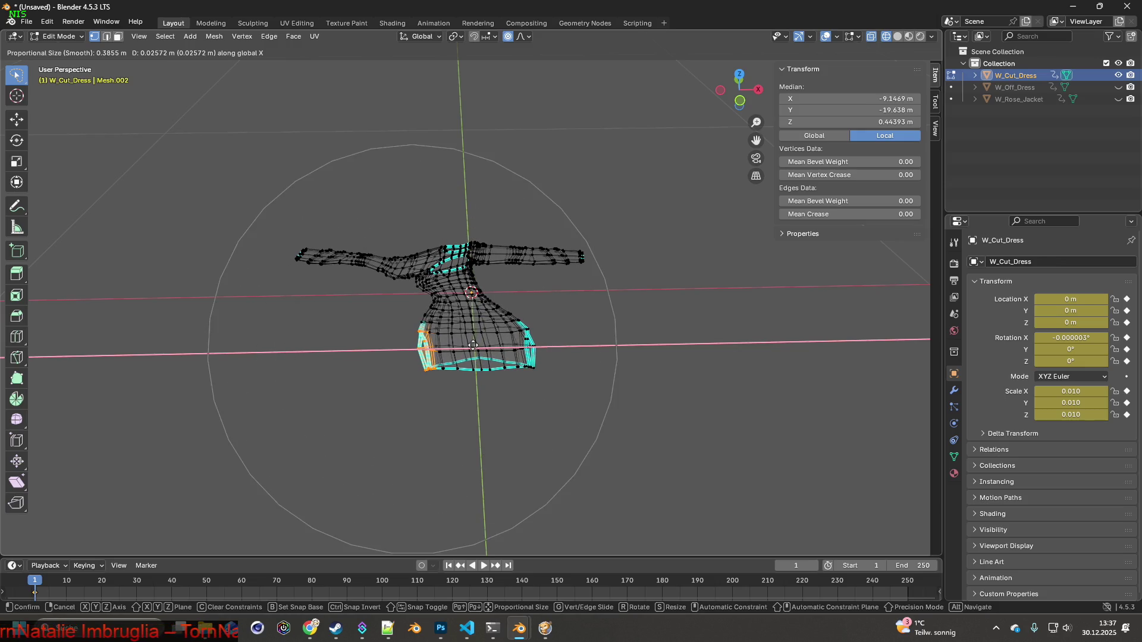
{"action": "scroll", "coordinate": [476, 346], "scroll_direction": "up", "scroll_amount": 13}
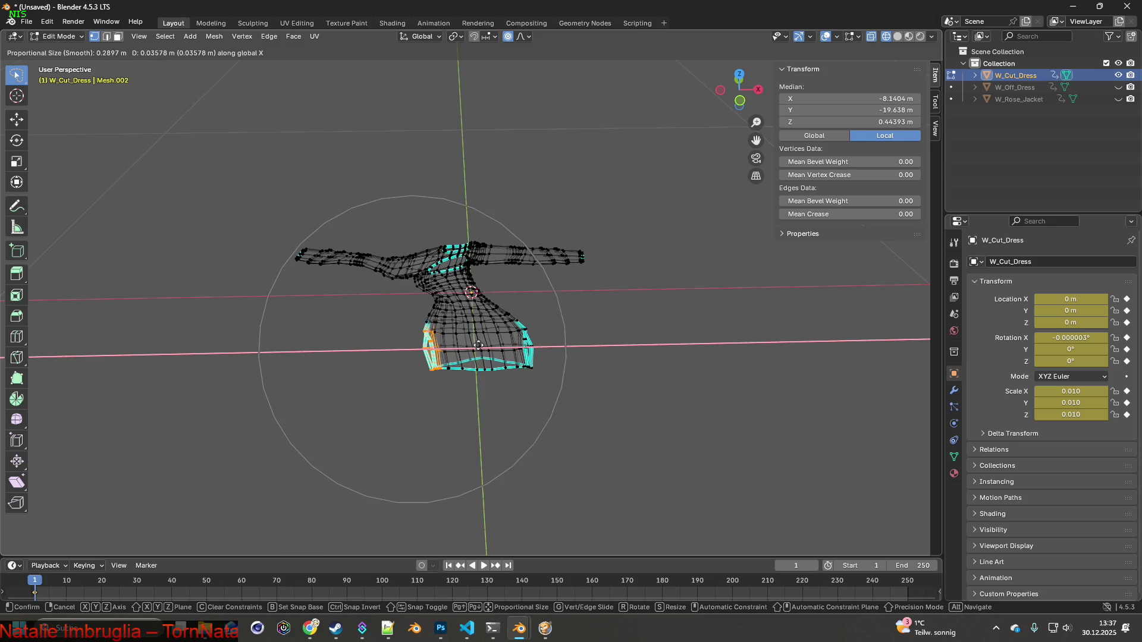
{"action": "scroll", "coordinate": [507, 336], "scroll_direction": "down", "scroll_amount": 4}
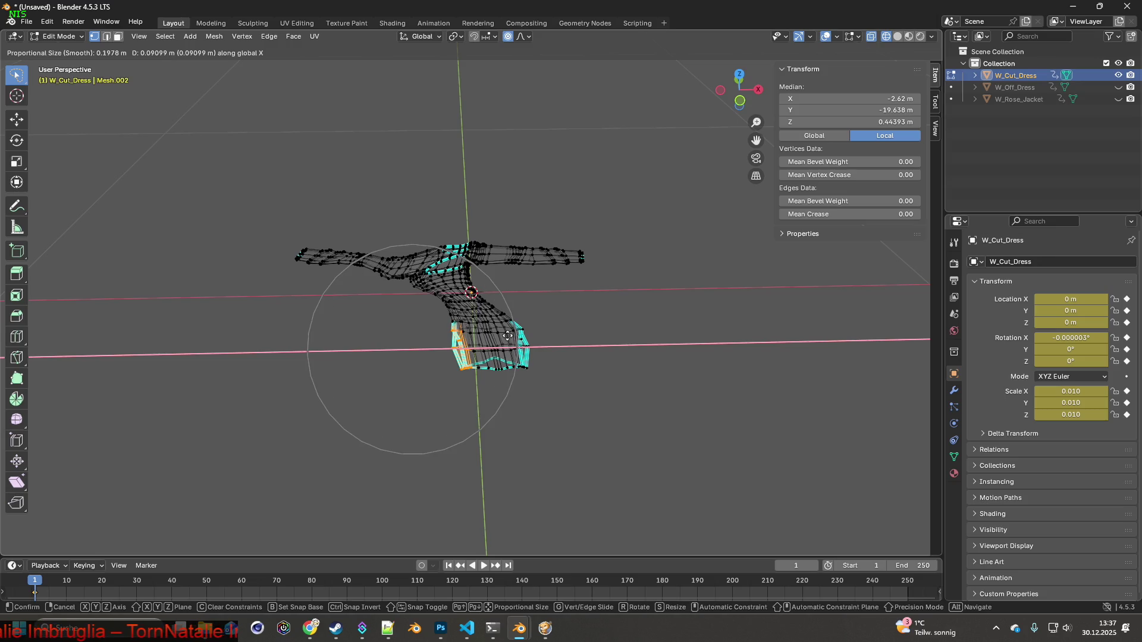
{"action": "scroll", "coordinate": [511, 336], "scroll_direction": "down", "scroll_amount": 4}
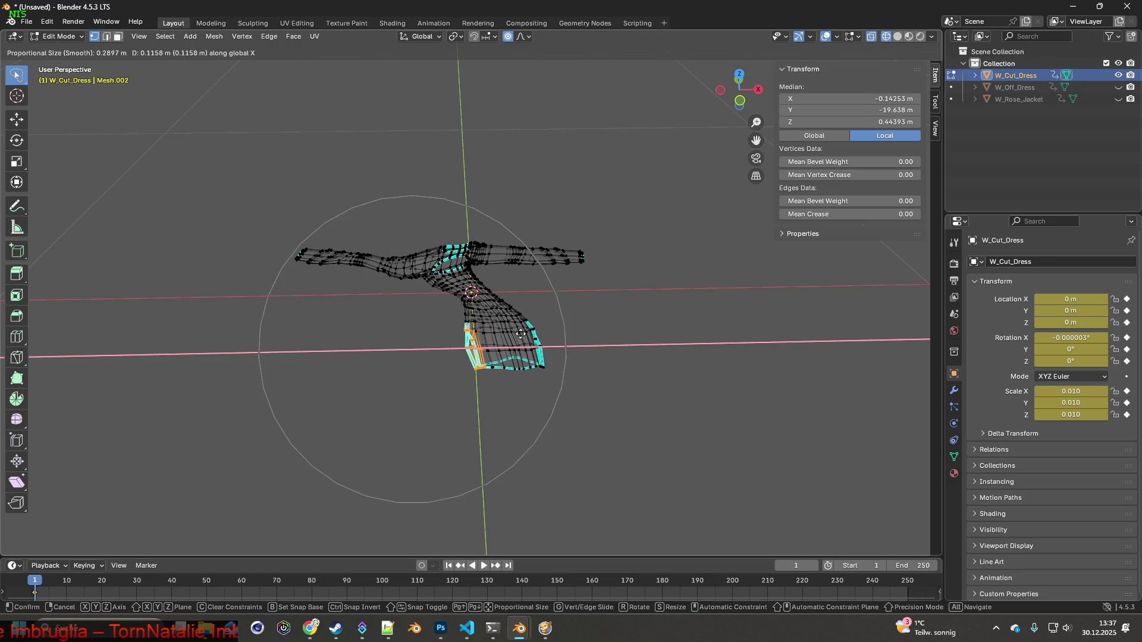
{"action": "left_click", "coordinate": [521, 334]}
Move a vertex patch near the left underarm along Y.
{"action": "middle_click_drag", "start_coordinate": [521, 334], "coordinate": [457, 307]}
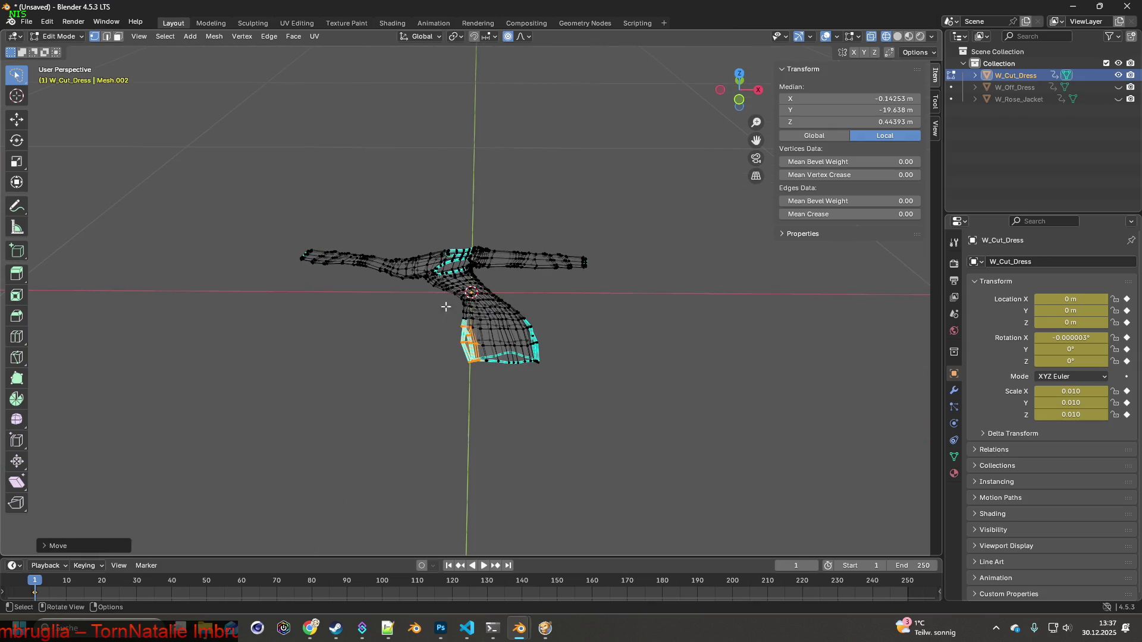
{"action": "right_click_drag", "start_coordinate": [418, 271], "coordinate": [419, 273], "text": "ctrl"}
{"action": "key", "text": "g"}
{"action": "key", "text": "y"}
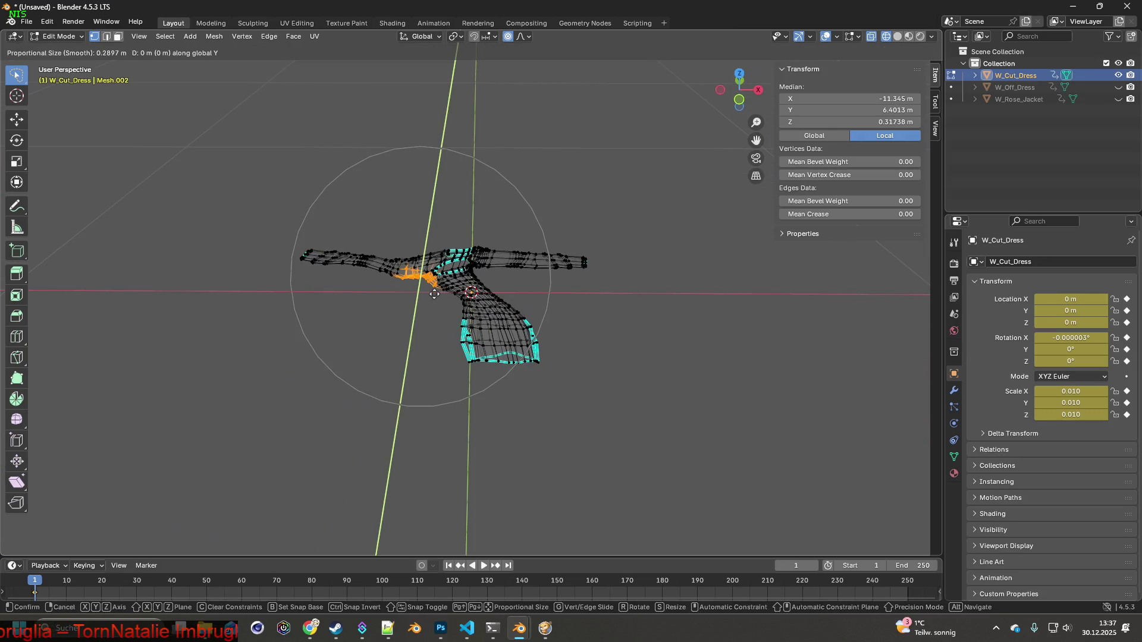
{"action": "scroll", "coordinate": [436, 291], "scroll_direction": "up", "scroll_amount": 5}
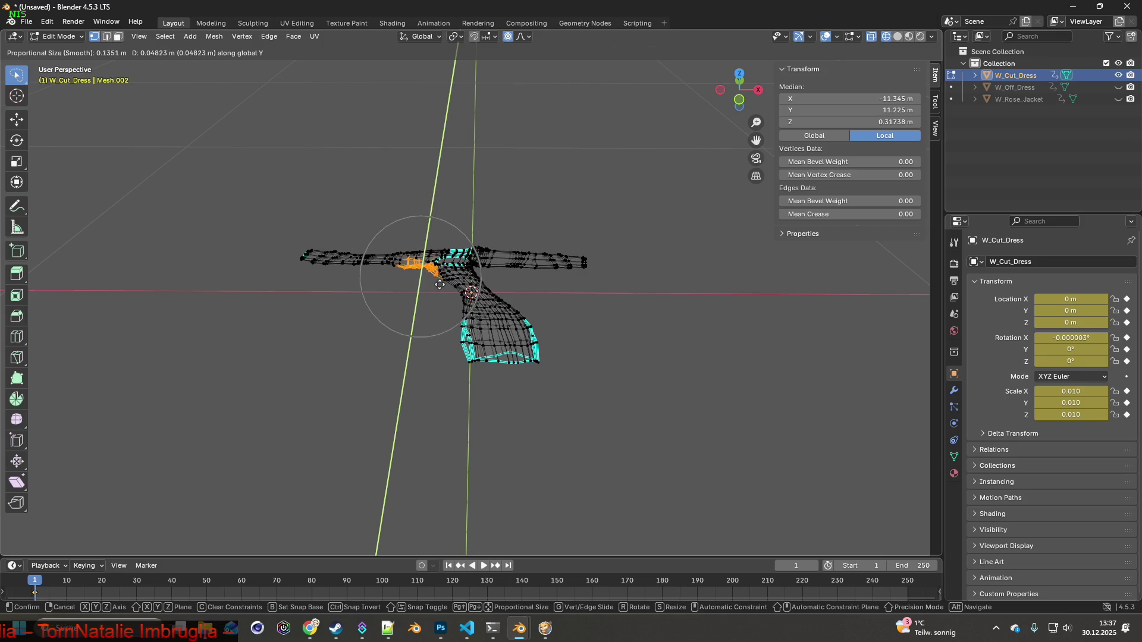
{"action": "left_click", "coordinate": [440, 287]}
Select the entire dress mesh and bring up the interaction mode list.
{"action": "mouse_move", "coordinate": [440, 287]}
{"action": "middle_mouse_down"}
{"action": "mouse_move", "coordinate": [567, 258]}
{"action": "mouse_move", "coordinate": [551, 245]}
{"action": "mouse_move", "coordinate": [423, 258]}
{"action": "mouse_move", "coordinate": [466, 273]}
{"action": "mouse_move", "coordinate": [476, 256]}
{"action": "mouse_move", "coordinate": [495, 260]}
{"action": "middle_mouse_up"}
{"action": "key", "text": "a"}
{"action": "left_click", "coordinate": [77, 38]}
In Object Mode, unhide W_Off_Dress and raise W_Cut_Dress along Z to 0.000213 m.
{"action": "left_click", "coordinate": [57, 47]}
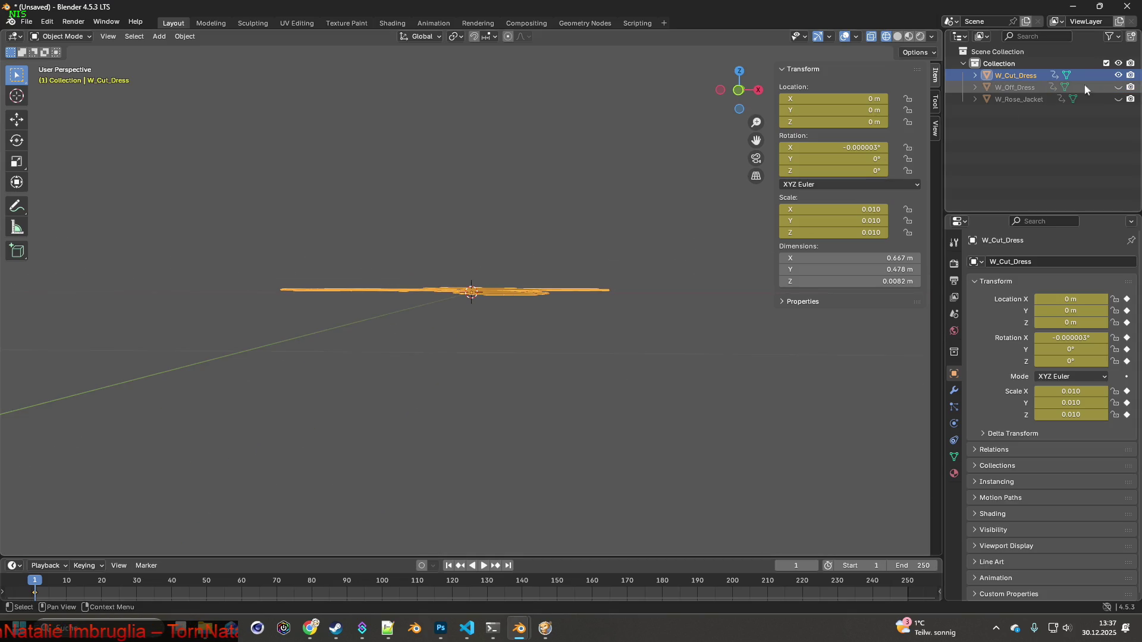
{"action": "left_click", "coordinate": [1116, 87]}
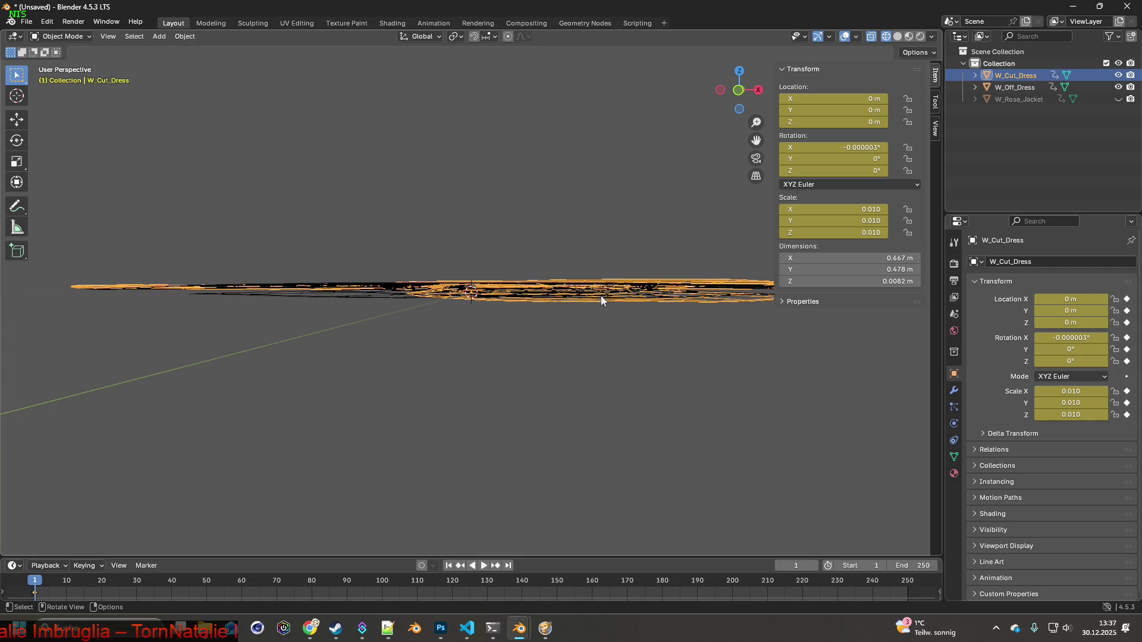
{"action": "key", "text": "g"}
{"action": "key", "text": "z"}
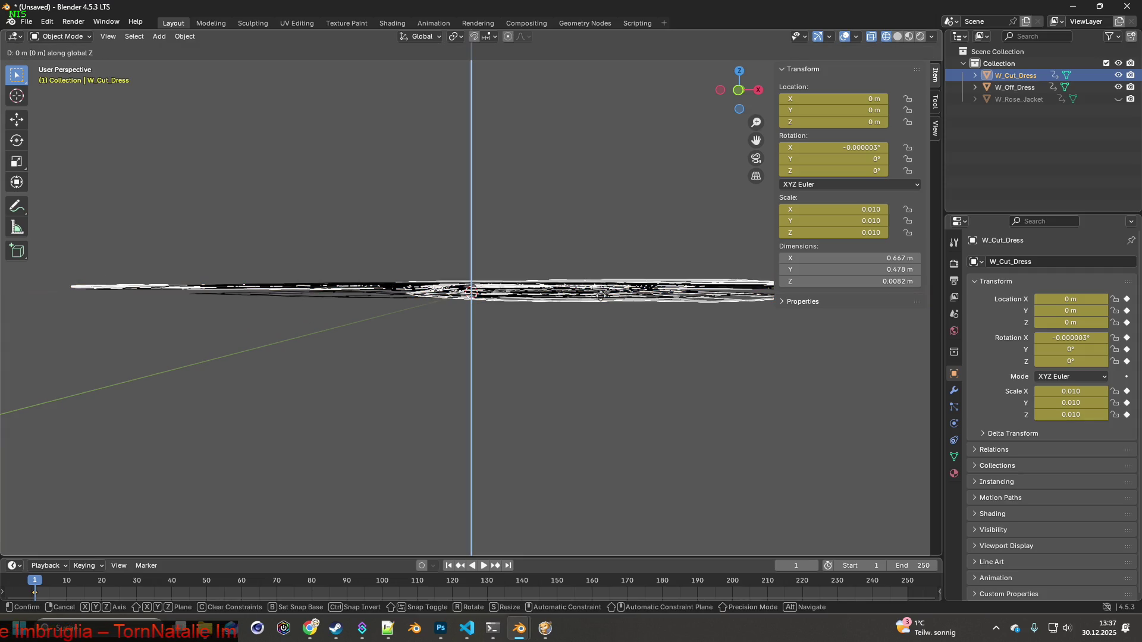
{"action": "mouse_move", "coordinate": [601, 294]}
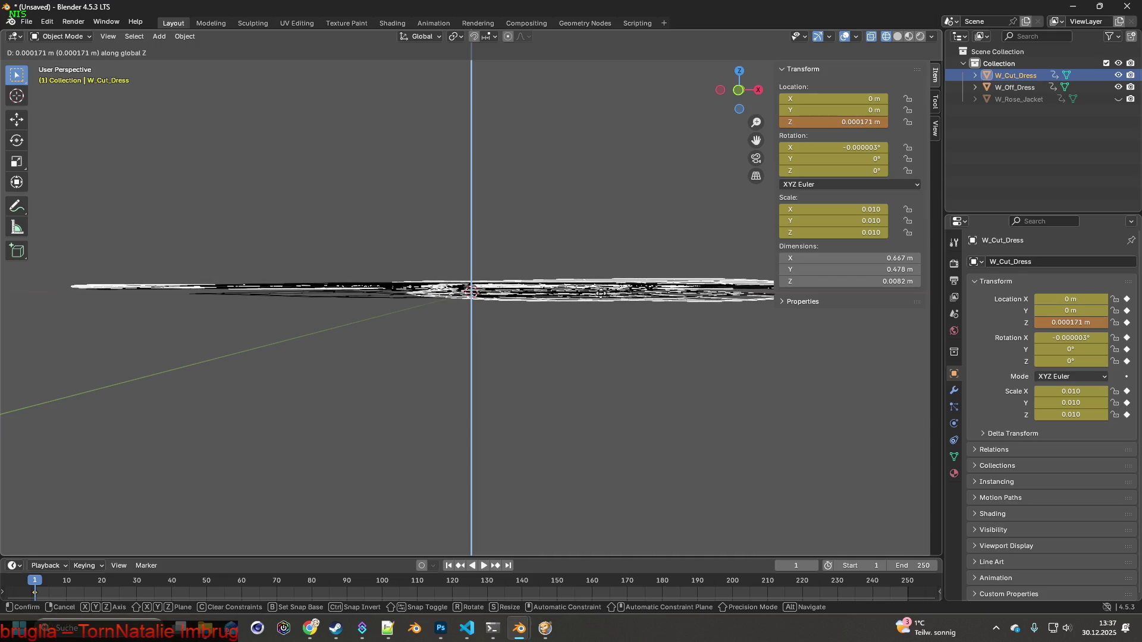
{"action": "left_click", "coordinate": [604, 298]}
Hide W_Off_Dress again and deselect the reshaped dress.
{"action": "mouse_move", "coordinate": [604, 297]}
{"action": "middle_mouse_down"}
{"action": "mouse_move", "coordinate": [573, 309]}
{"action": "mouse_move", "coordinate": [280, 166]}
{"action": "middle_mouse_up"}
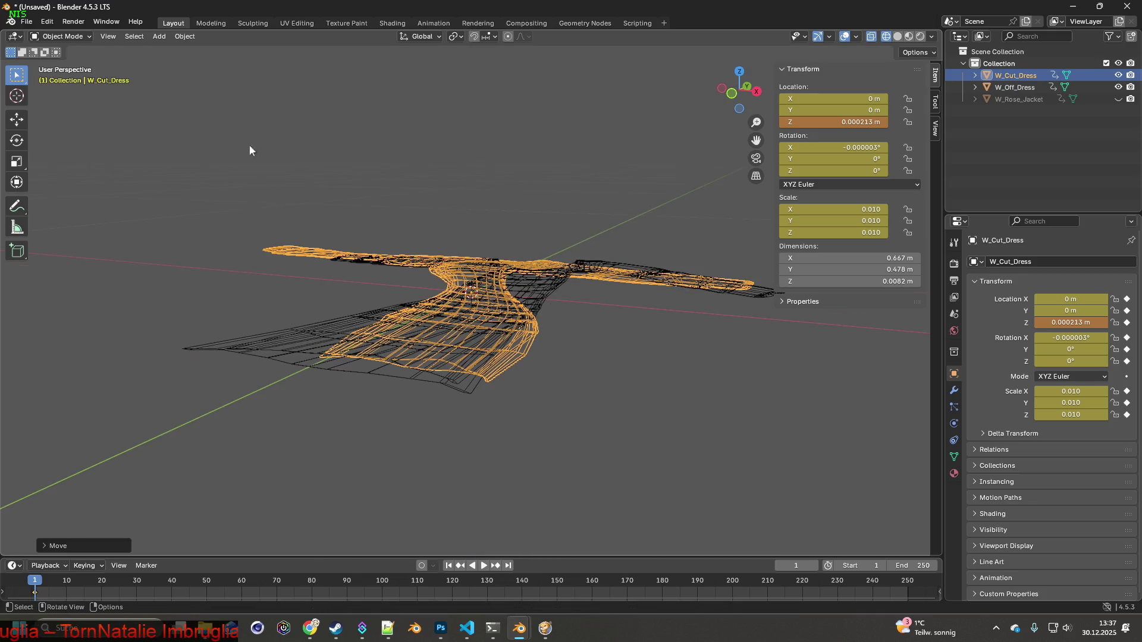
{"action": "left_click", "coordinate": [1118, 87]}
{"action": "mouse_move", "coordinate": [561, 205]}
{"action": "middle_mouse_down"}
{"action": "mouse_move", "coordinate": [589, 247]}
{"action": "mouse_move", "coordinate": [580, 331]}
{"action": "mouse_move", "coordinate": [589, 265]}
{"action": "middle_mouse_up"}
{"action": "left_click", "coordinate": [578, 306]}
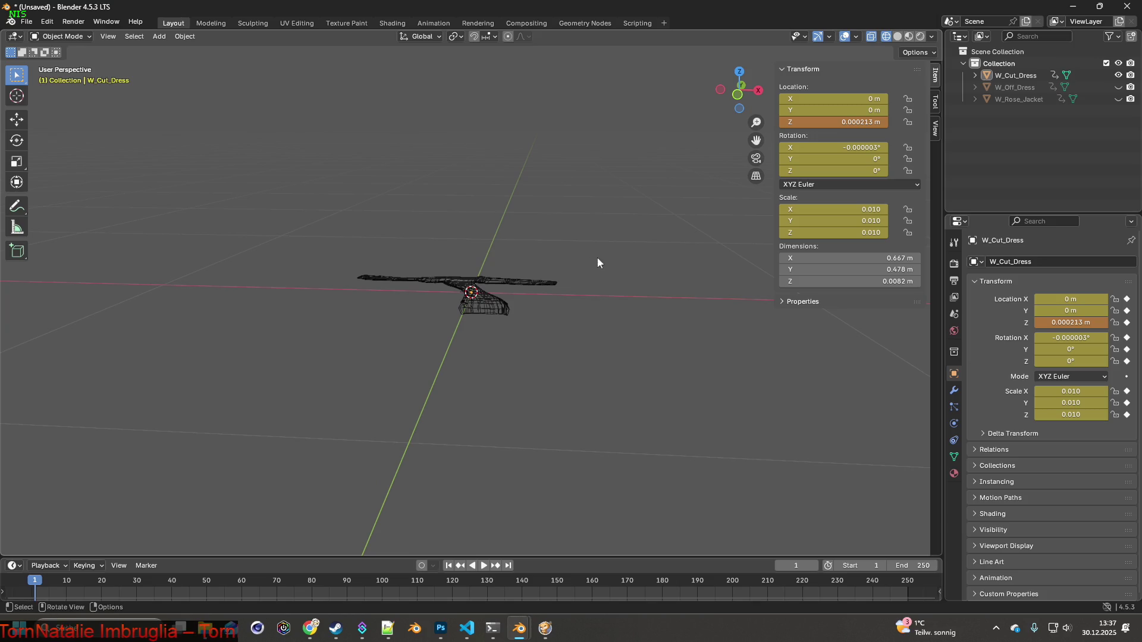
{"action": "left_click", "coordinate": [26, 23]}
Export FBX over W_Cut_Dress.fbx, located by filtering the file list for 'cut'.
{"action": "mouse_move", "coordinate": [59, 202]}
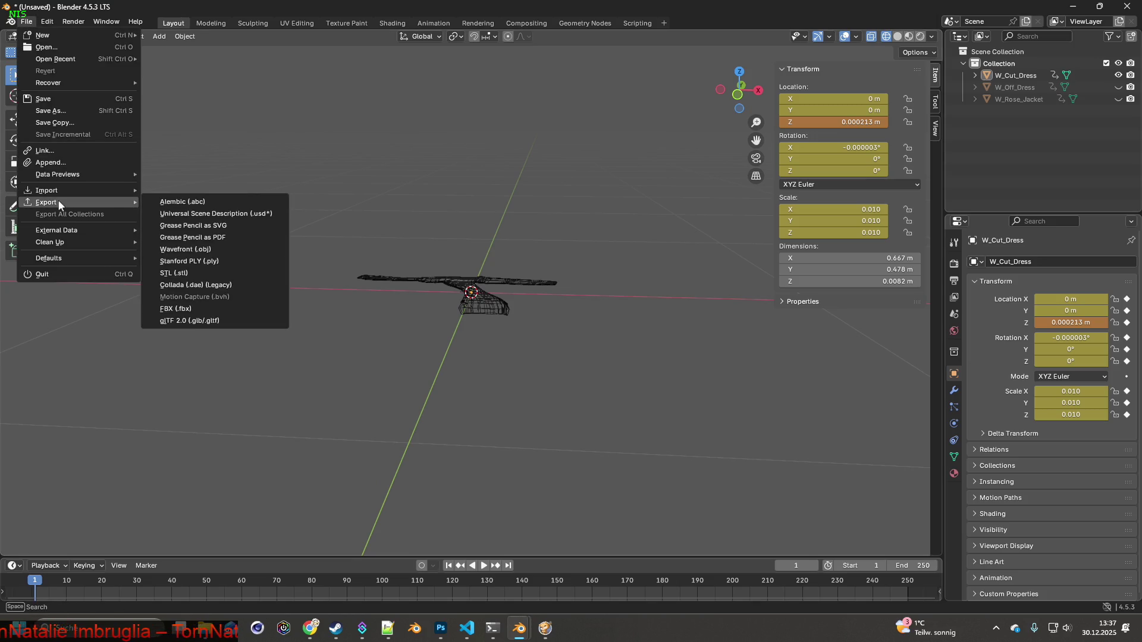
{"action": "left_click", "coordinate": [181, 309]}
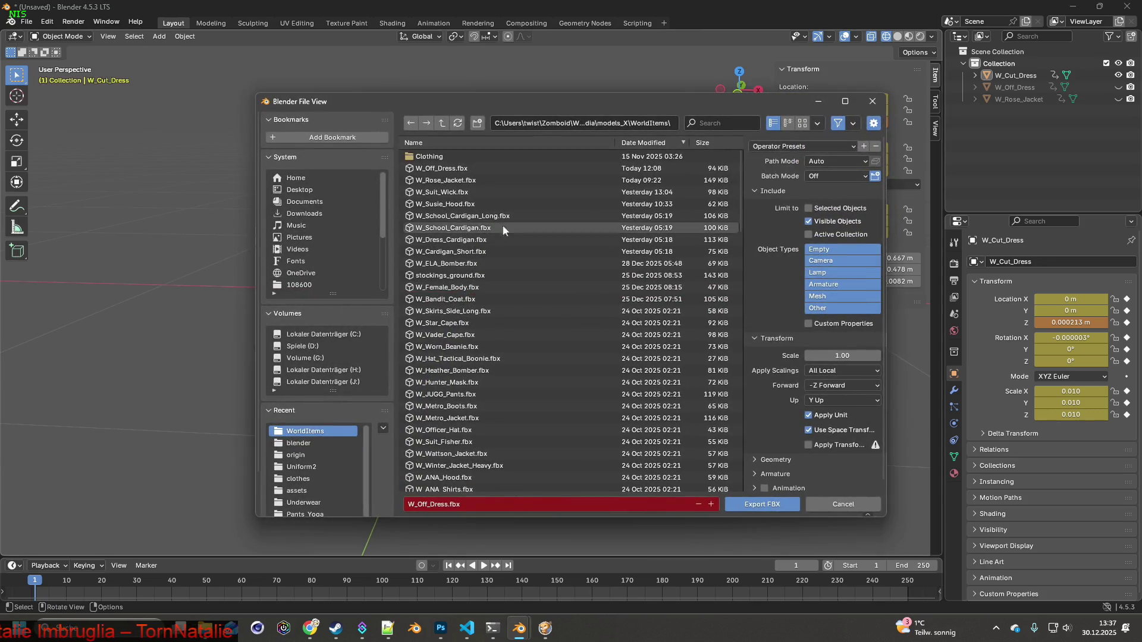
{"action": "left_click", "coordinate": [725, 123]}
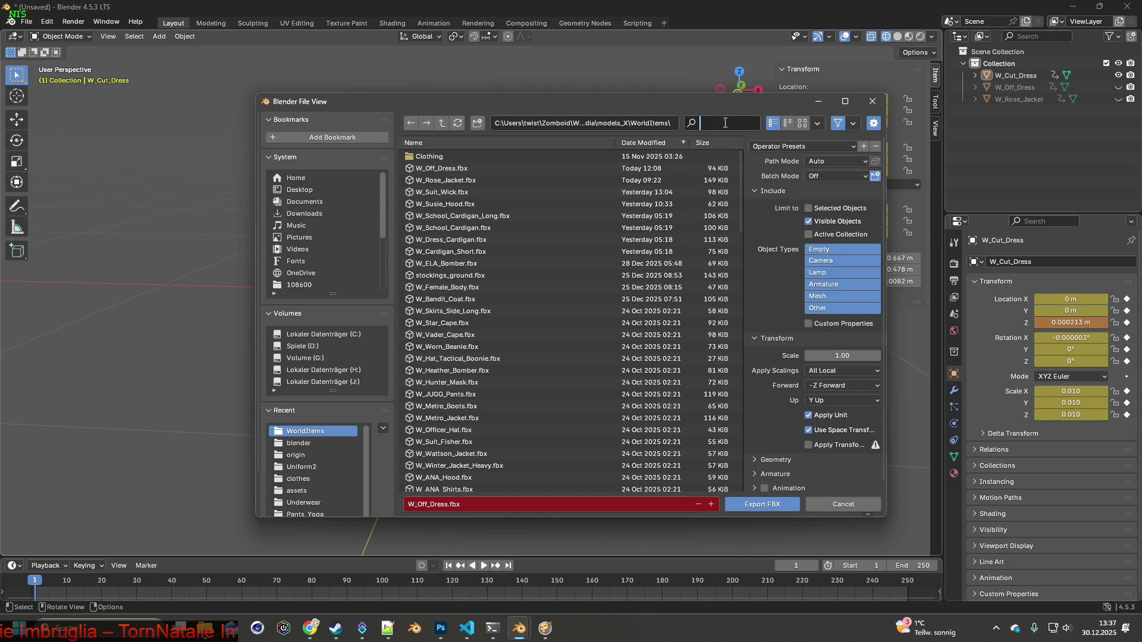
{"action": "type", "text": "cut"}
{"action": "key", "text": "Return"}
{"action": "left_click", "coordinate": [443, 156]}
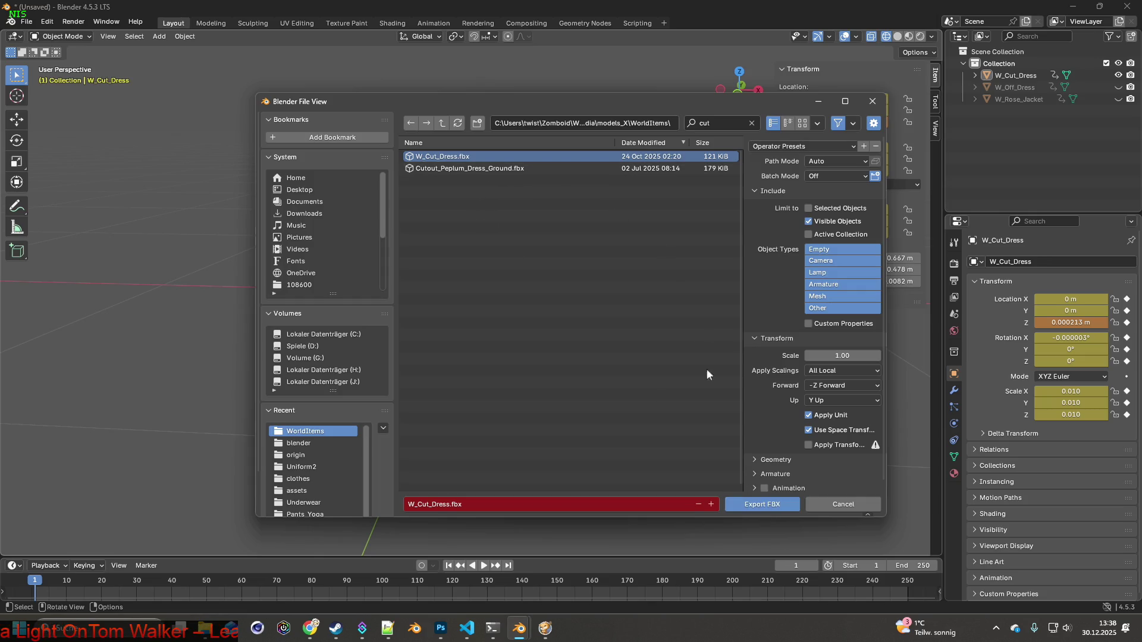
{"action": "left_click", "coordinate": [764, 504]}
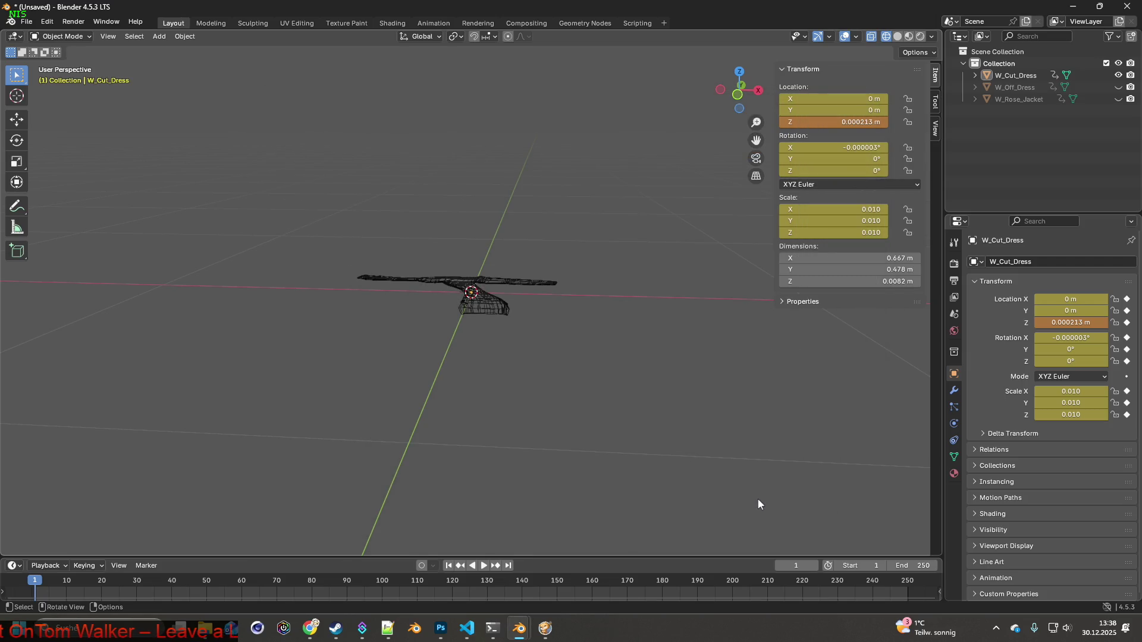
Close the ALLSHOESpose Blender file without saving its changes.
{"action": "key", "text": "alt+Tab"}
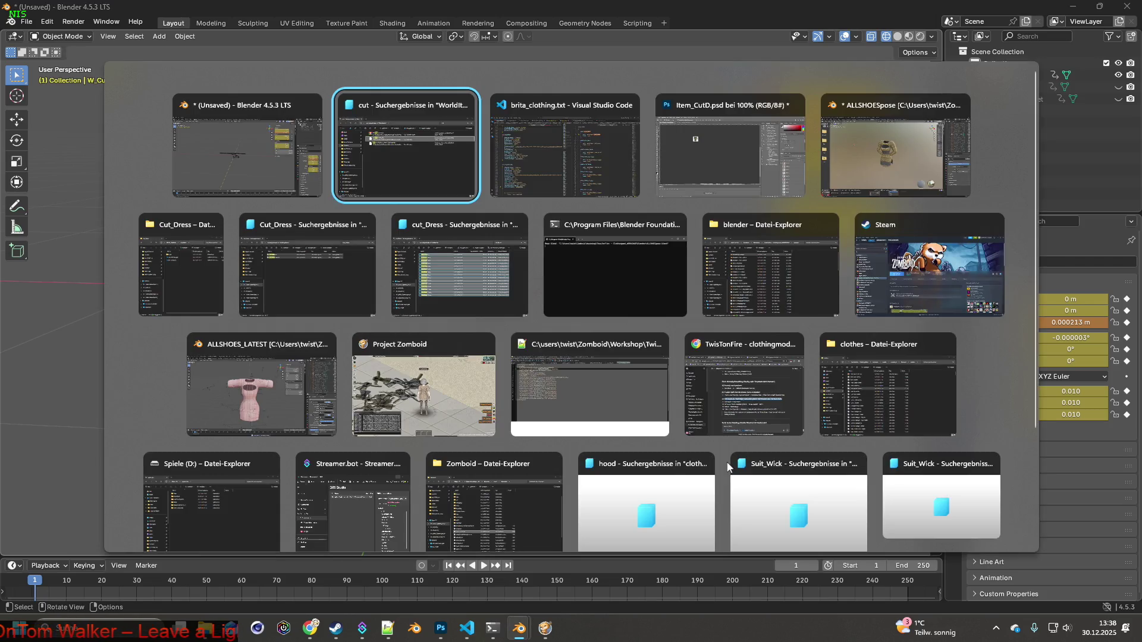
{"action": "key", "text": "alt+Tab"}
{"action": "key", "text": "alt+Tab"}
{"action": "key", "text": "alt+Tab"}
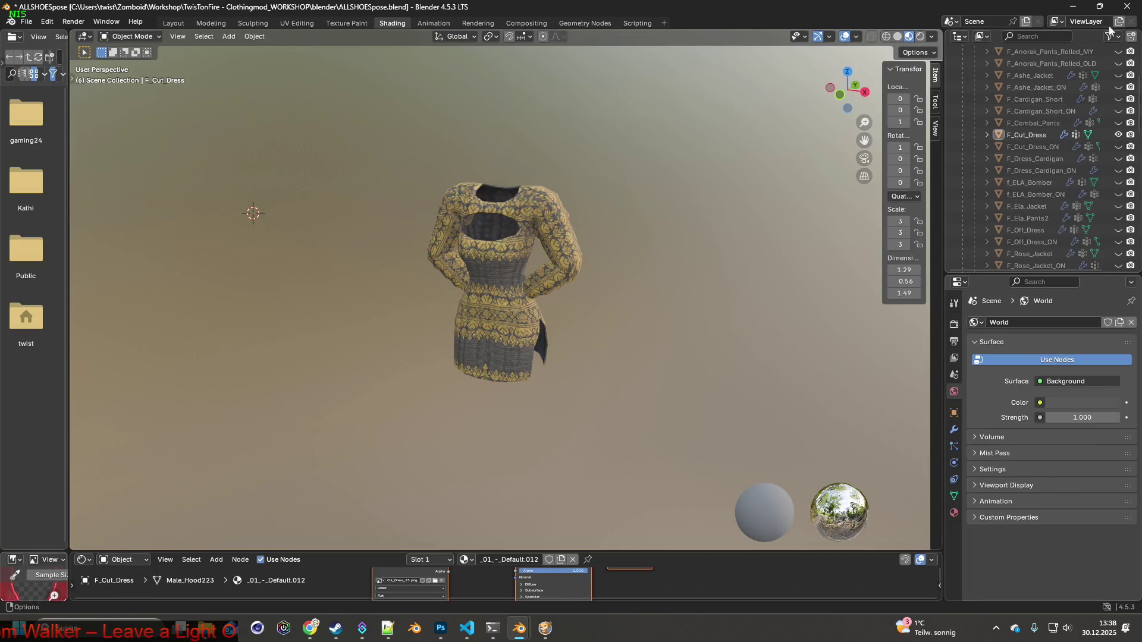
{"action": "left_click", "coordinate": [1128, 7]}
{"action": "left_click", "coordinate": [594, 331]}
Quit Project Zomboid to desktop and bring Visual Studio Code forward.
{"action": "key", "text": "alt+Tab"}
{"action": "key", "text": "alt+Tab"}
{"action": "key", "text": "alt+Tab"}
{"action": "key", "text": "alt+Tab"}
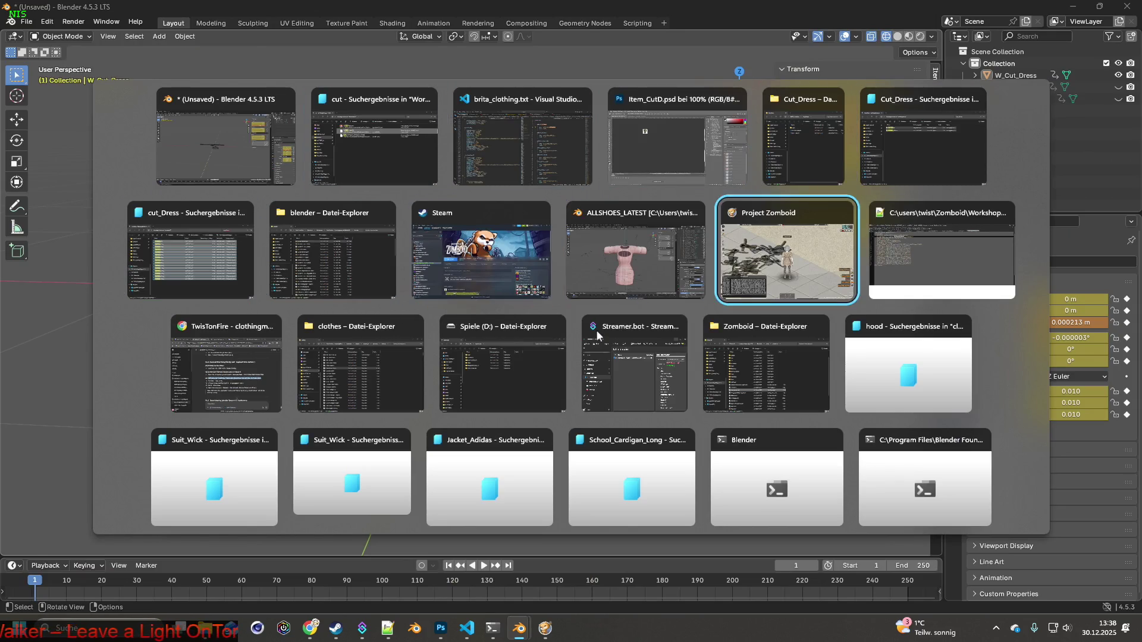
{"action": "key", "text": "alt+Tab"}
{"action": "key", "text": "Escape"}
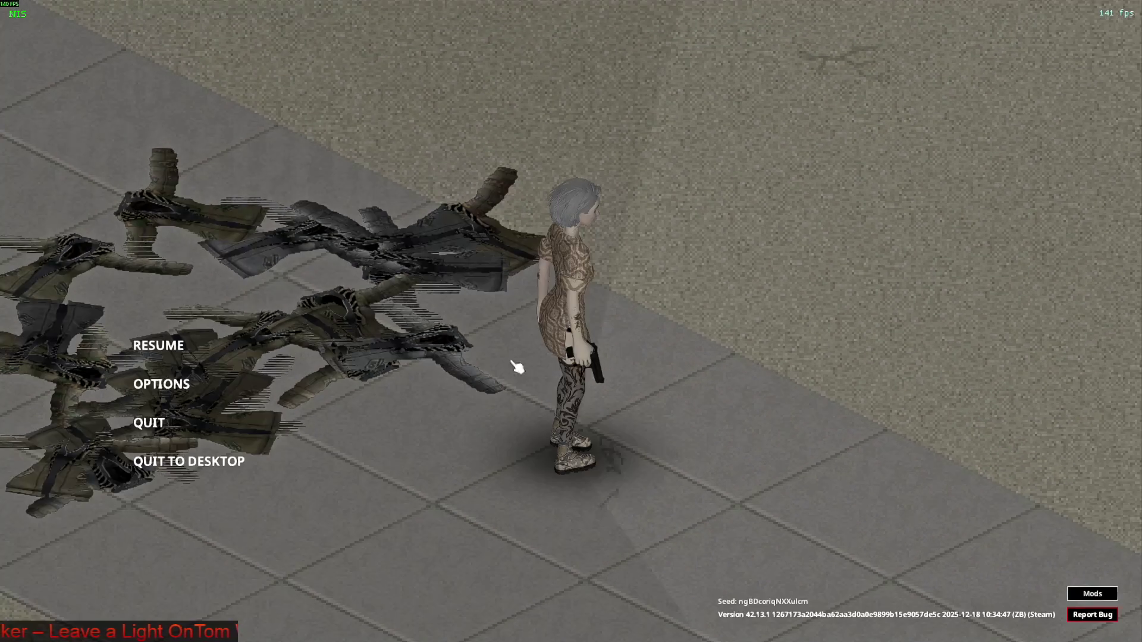
{"action": "left_click", "coordinate": [226, 462]}
{"action": "left_click", "coordinate": [534, 340]}
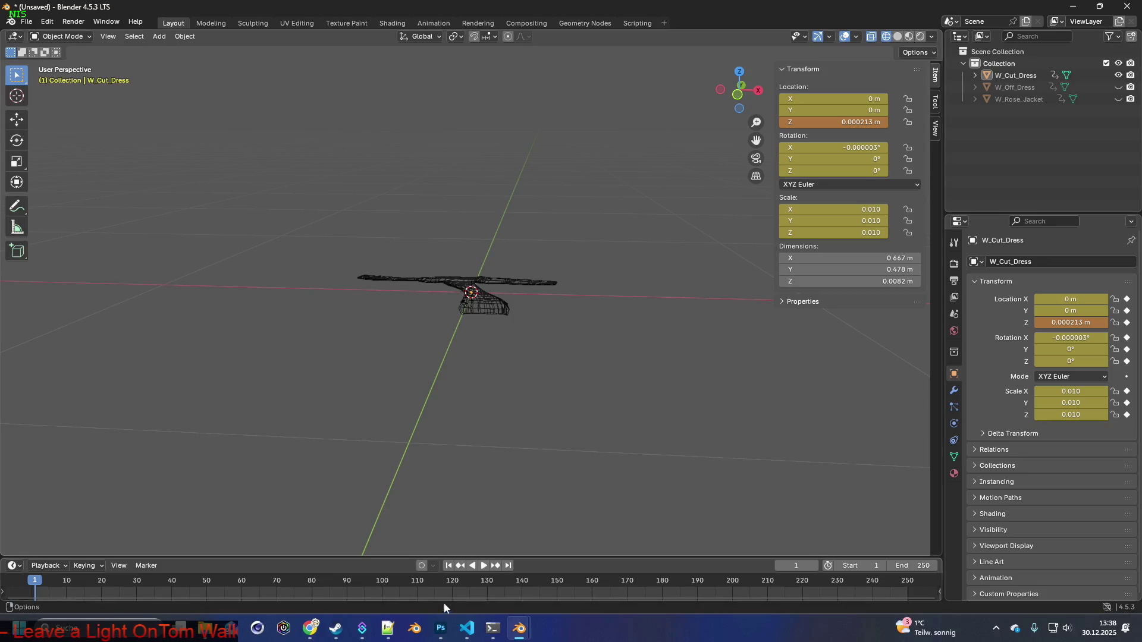
{"action": "left_click", "coordinate": [467, 629]}
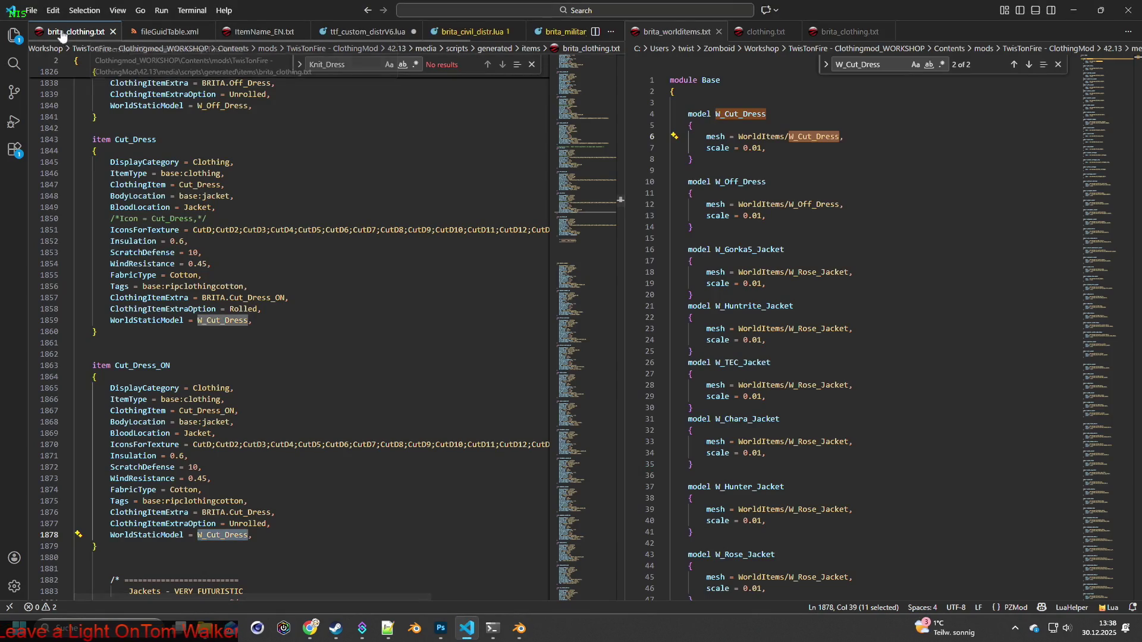
Open brita_clothing.txt and scroll to the Jackets - VERY FUTURISTIC comment banner.
{"action": "left_click", "coordinate": [30, 10]}
{"action": "left_click", "coordinate": [271, 334]}
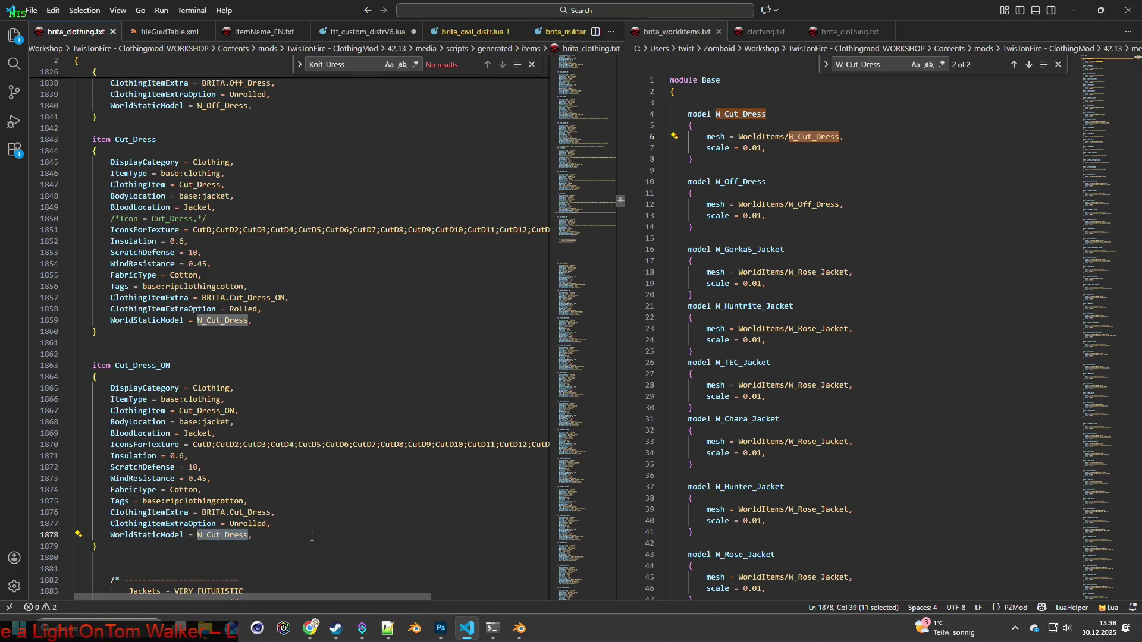
{"action": "scroll", "coordinate": [315, 536], "scroll_direction": "down", "scroll_amount": 2}
{"action": "scroll", "coordinate": [319, 535], "scroll_direction": "down", "scroll_amount": 7}
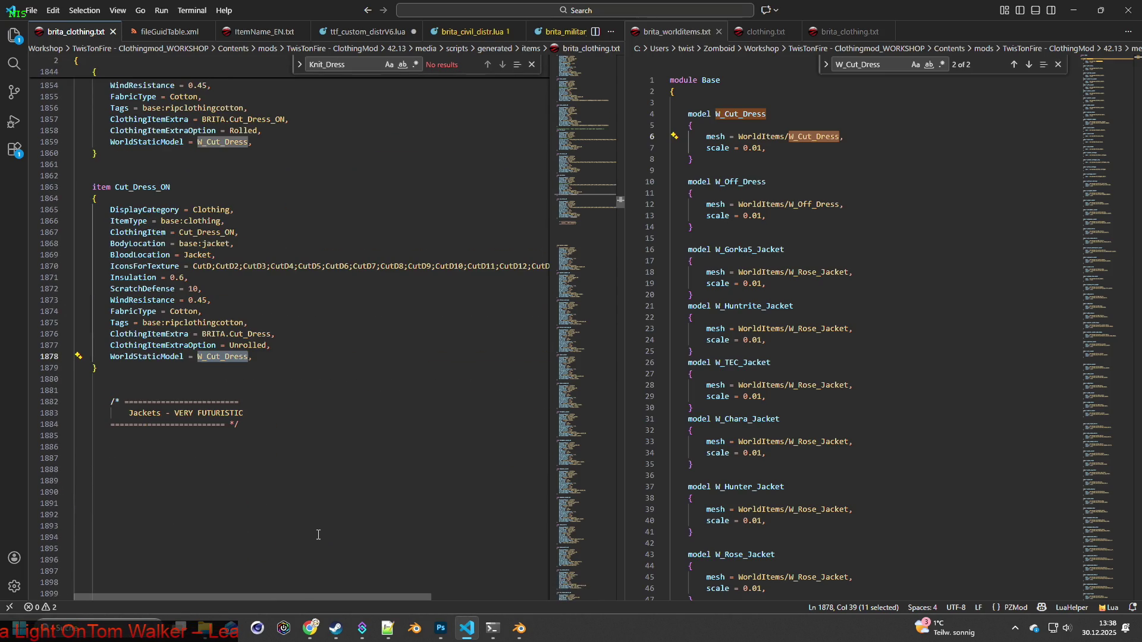
{"action": "left_click_drag", "start_coordinate": [123, 282], "coordinate": [270, 316]}
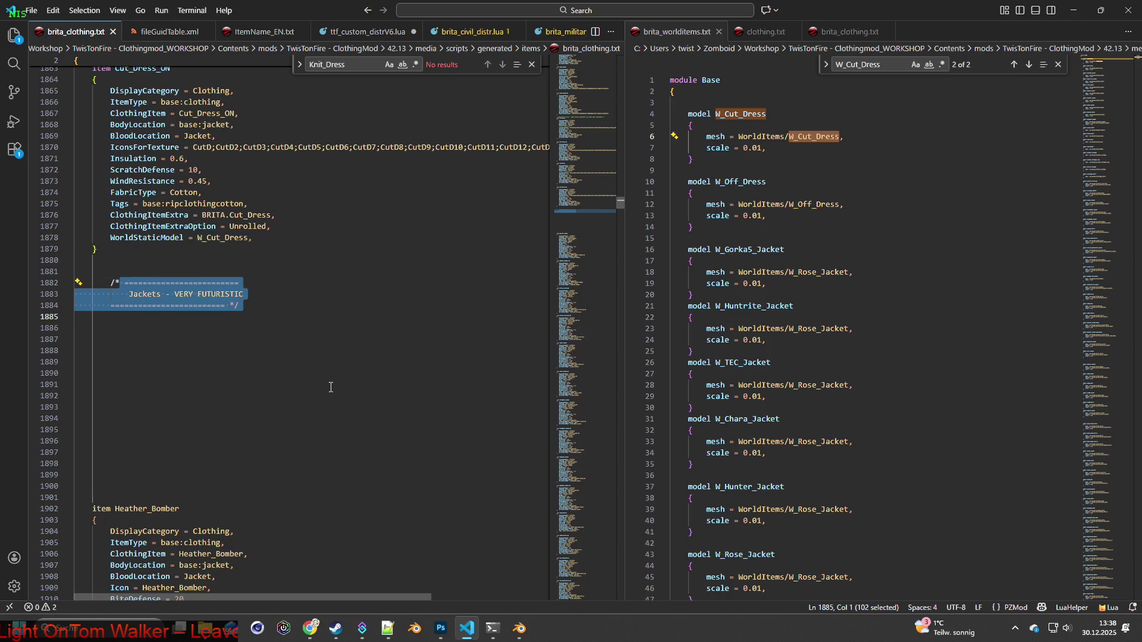
{"action": "scroll", "coordinate": [333, 407], "scroll_direction": "down", "scroll_amount": 7}
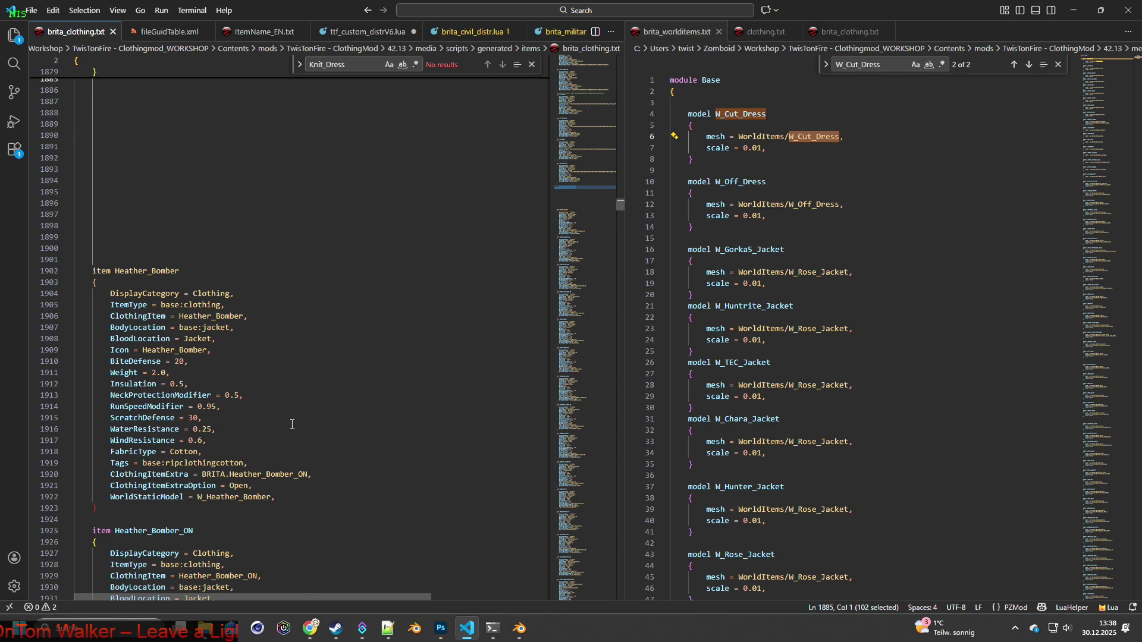
{"action": "scroll", "coordinate": [291, 422], "scroll_direction": "up", "scroll_amount": 3}
Copy the /* opener from line 1882 onto lines 1883 and 1884.
{"action": "left_click", "coordinate": [114, 186]}
{"action": "double_click", "coordinate": [118, 167]}
{"action": "key", "text": "ctrl+c"}
{"action": "left_click", "coordinate": [111, 175]}
{"action": "key", "text": "ctrl+v"}
{"action": "left_click", "coordinate": [111, 187]}
{"action": "key", "text": "ctrl+v"}
Add closing */ markers to the ends of lines 1883 and 1882.
{"action": "left_click", "coordinate": [249, 188]}
{"action": "left_click", "coordinate": [254, 175]}
{"action": "type", "text": "*/"}
{"action": "left_click", "coordinate": [254, 163]}
{"action": "type", "text": "*/"}
{"action": "key", "text": "Left"}
{"action": "key", "text": "Left"}
Trim extra spaces so the Jackets indentation and closing markers line up.
{"action": "left_click", "coordinate": [257, 175]}
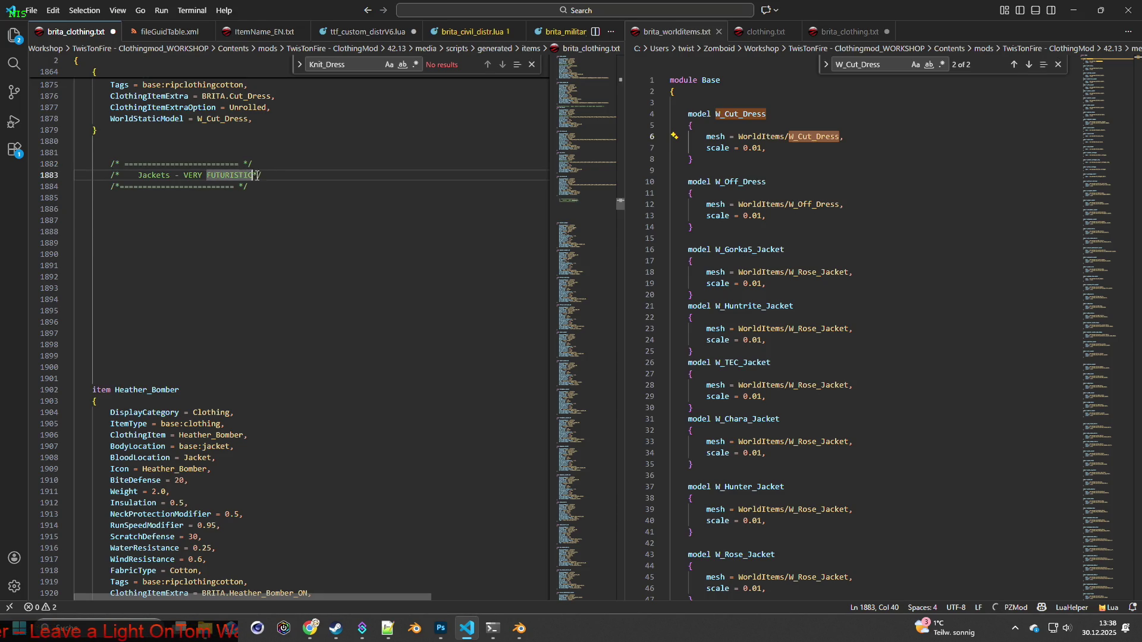
{"action": "left_click", "coordinate": [240, 186]}
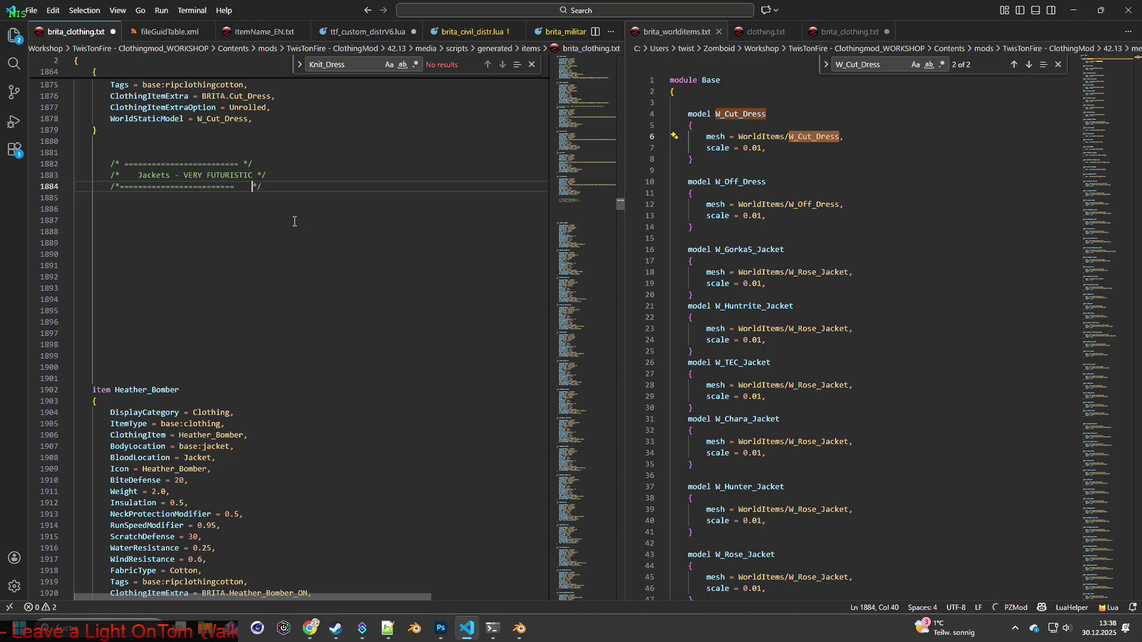
{"action": "left_click", "coordinate": [243, 163]}
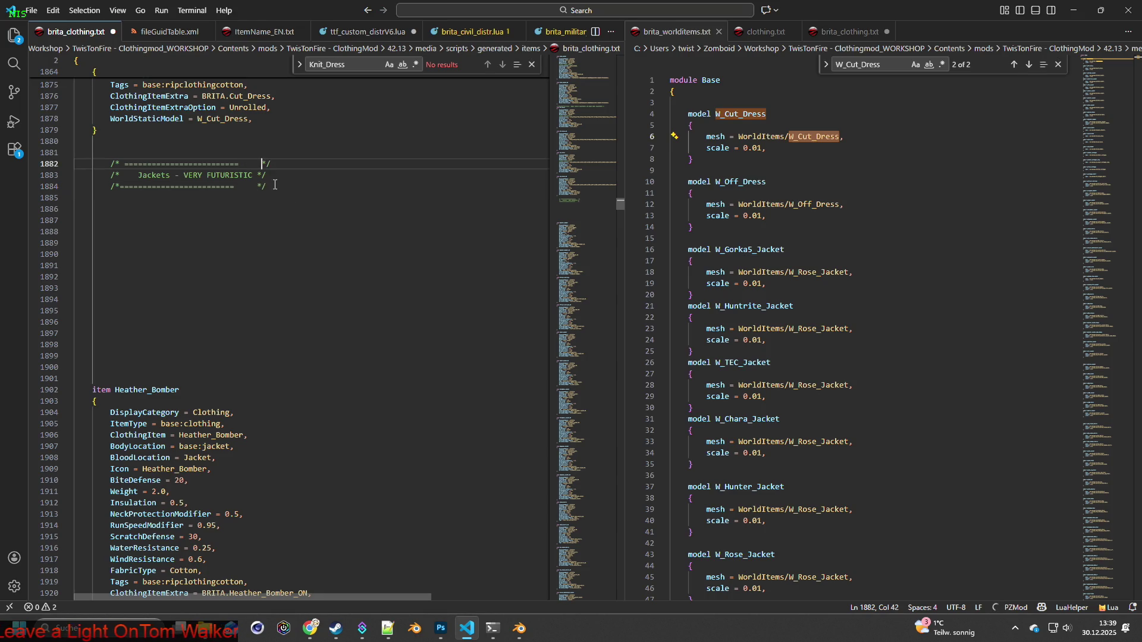
{"action": "key", "text": "BackSpace"}
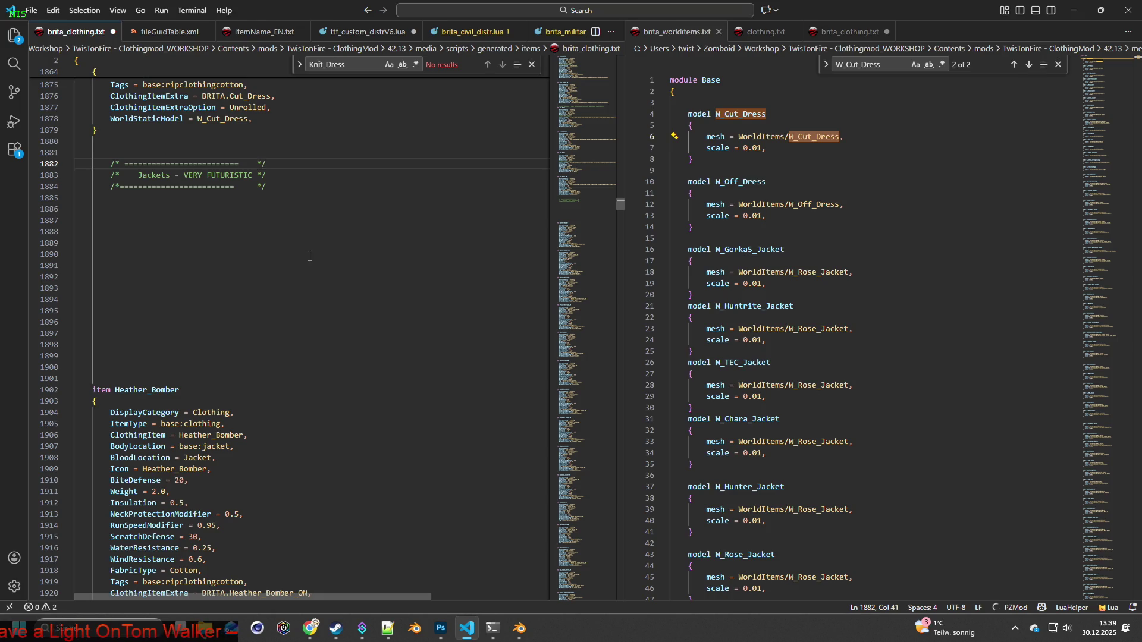
{"action": "left_click", "coordinate": [138, 175]}
{"action": "key", "text": "BackSpace"}
{"action": "key", "text": "BackSpace"}
{"action": "key", "text": "BackSpace"}
{"action": "left_click", "coordinate": [249, 164]}
{"action": "key", "text": "BackSpace"}
{"action": "key", "text": "BackSpace"}
{"action": "key", "text": "BackSpace"}
{"action": "left_click", "coordinate": [259, 186]}
{"action": "key", "text": "BackSpace"}
{"action": "key", "text": "BackSpace"}
{"action": "key", "text": "BackSpace"}
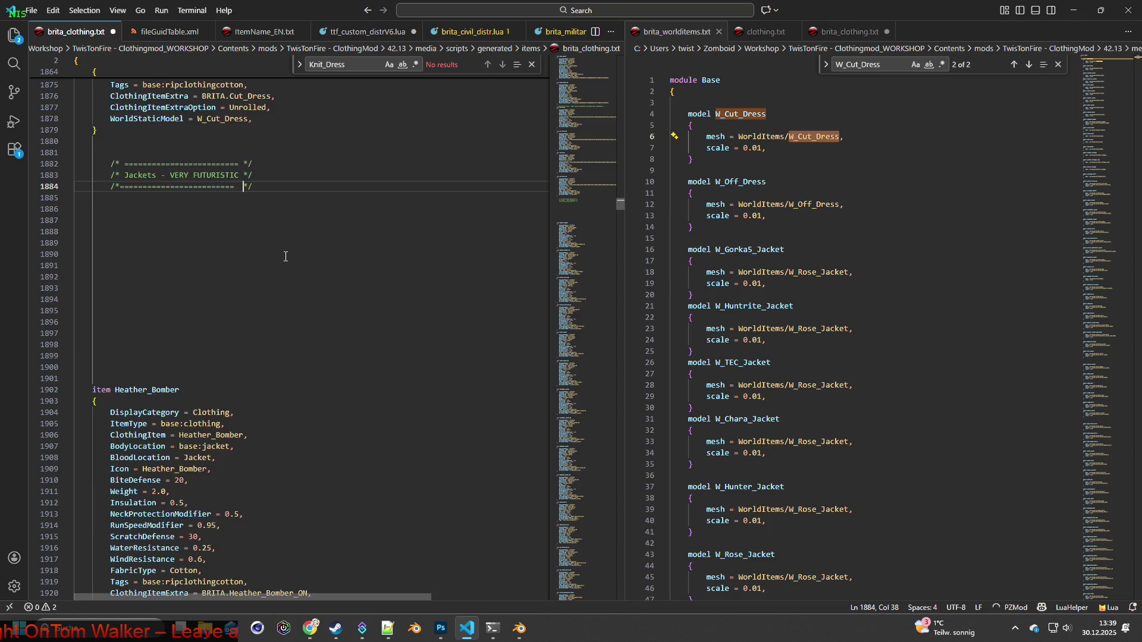
Save brita_clothing.txt from the File menu.
{"action": "scroll", "coordinate": [286, 250], "scroll_direction": "down", "scroll_amount": 5}
{"action": "scroll", "coordinate": [209, 209], "scroll_direction": "up", "scroll_amount": 3}
{"action": "left_click", "coordinate": [31, 10]}
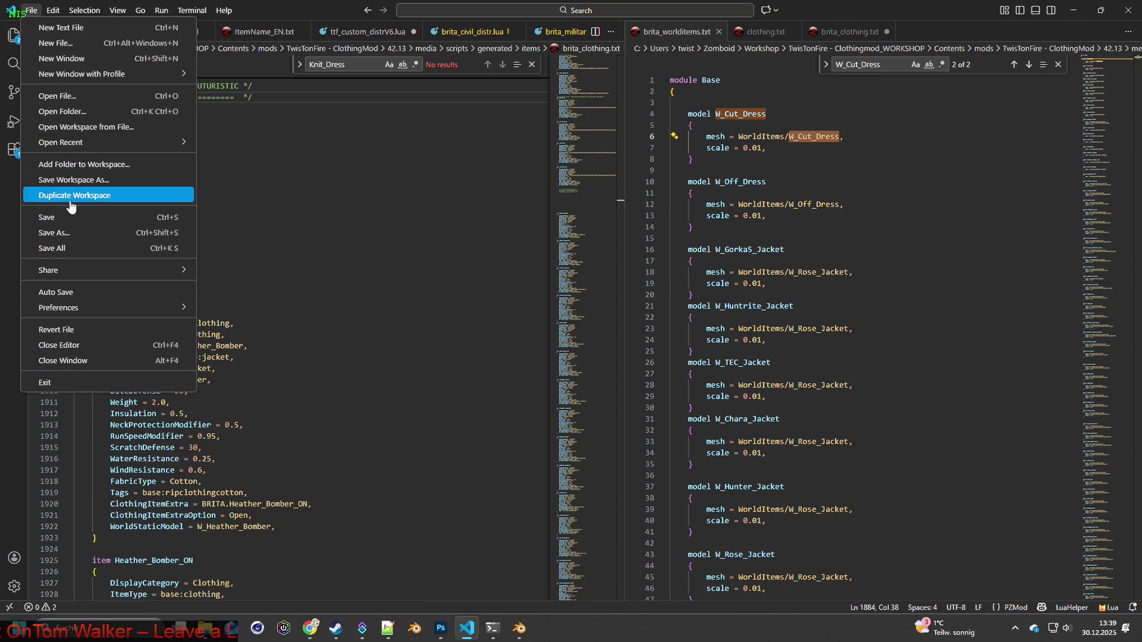
{"action": "left_click", "coordinate": [54, 217]}
{"action": "left_click", "coordinate": [336, 628]}
Launch Project Zomboid from Steam with the default Play Project Zomboid option.
{"action": "left_click", "coordinate": [333, 288]}
{"action": "left_click", "coordinate": [604, 428]}
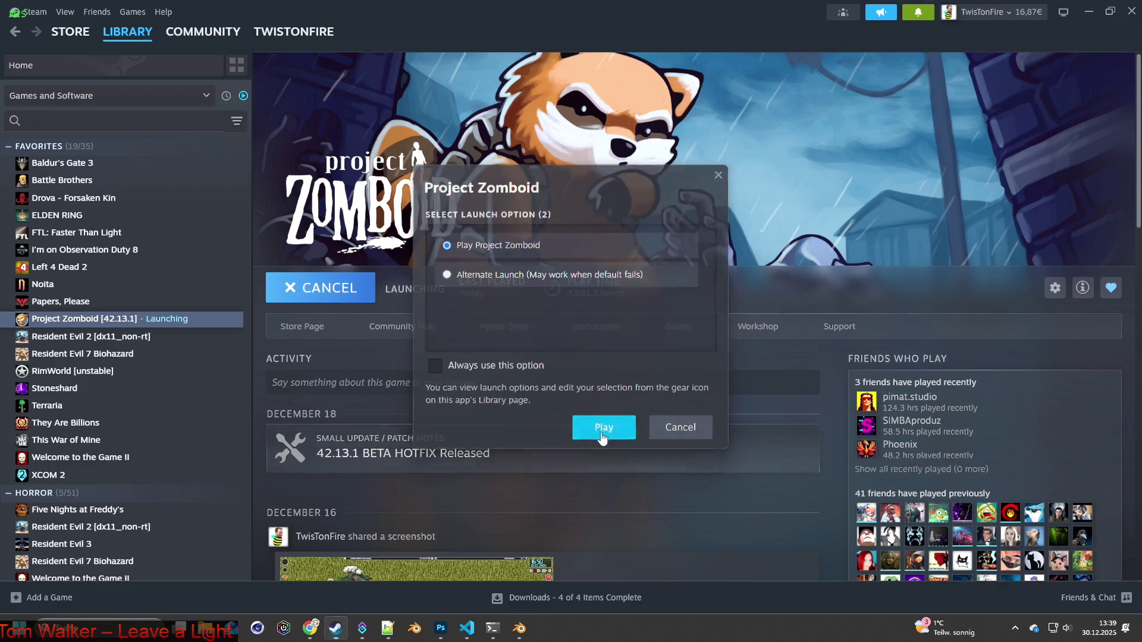
{"action": "left_click", "coordinate": [918, 12]}
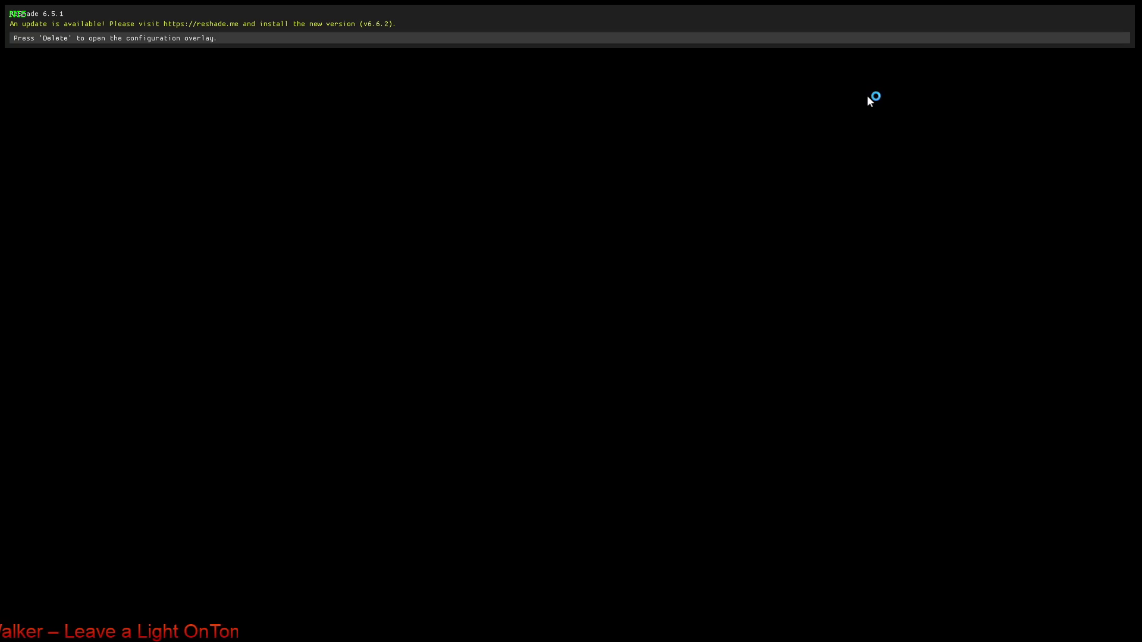
Open the Blacklist / Proximity Inventory comment notification and start a new comment.
{"action": "key", "text": "alt+Tab"}
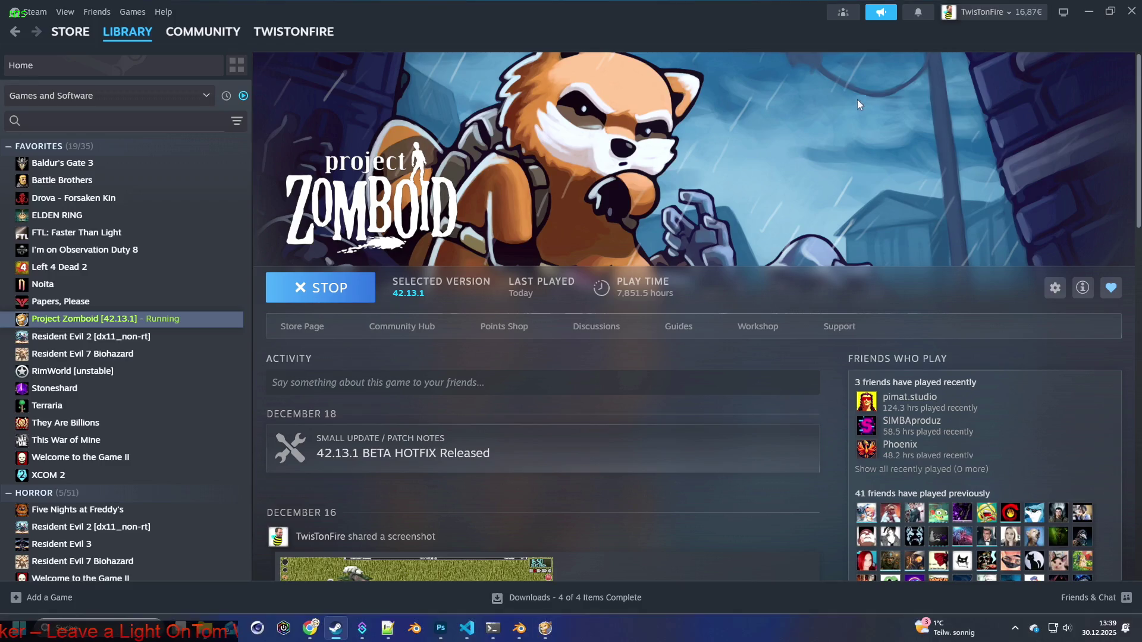
{"action": "left_click", "coordinate": [918, 12]}
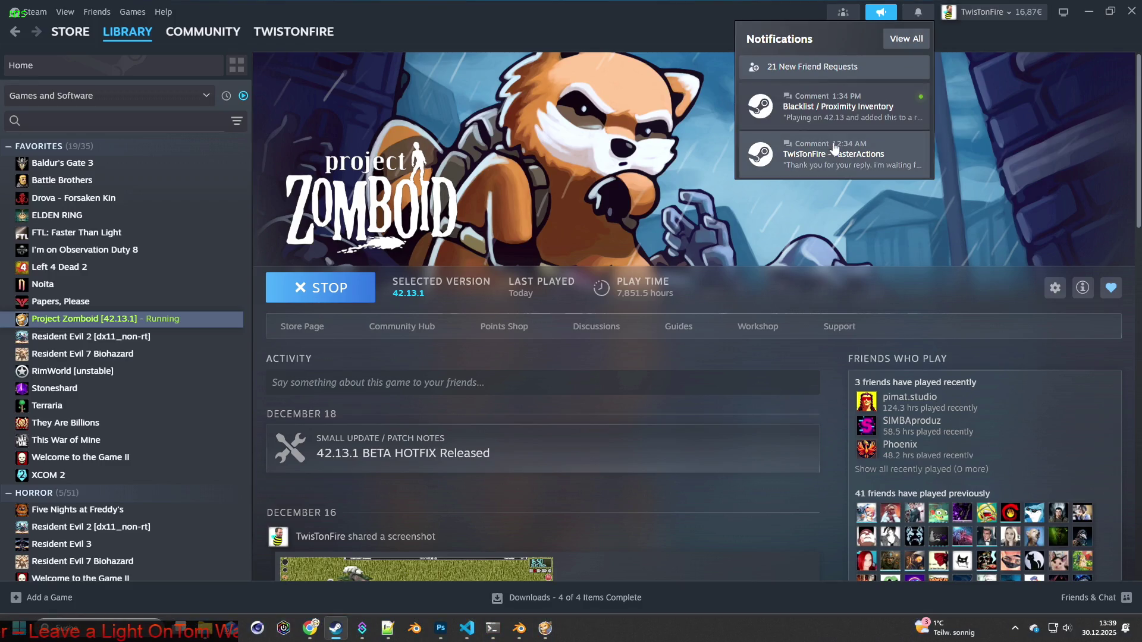
{"action": "left_click", "coordinate": [831, 105]}
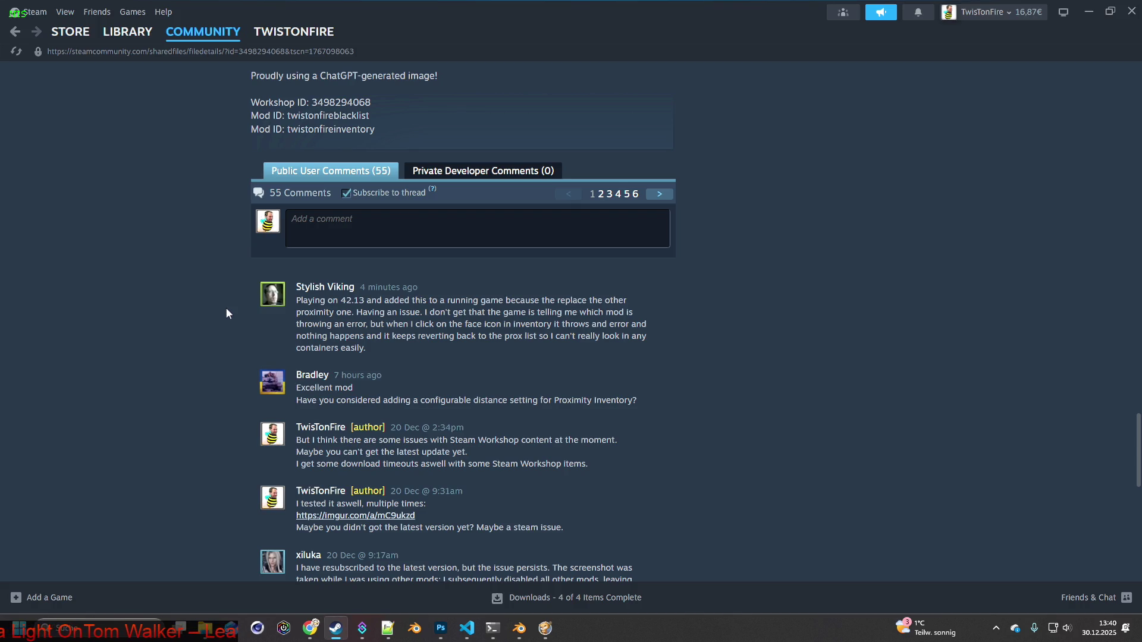
{"action": "left_click", "coordinate": [378, 226]}
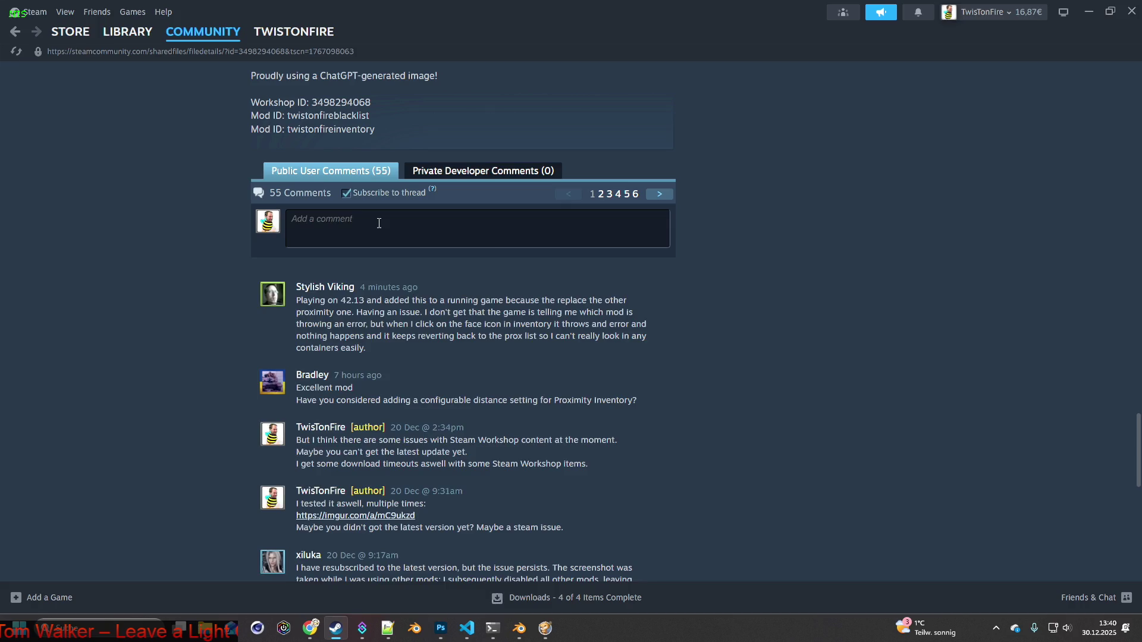
Reply that vanilla container reach stays unchanged, then begin a thank-you reply to the second commenter.
{"action": "type", "text": "@Brad"}
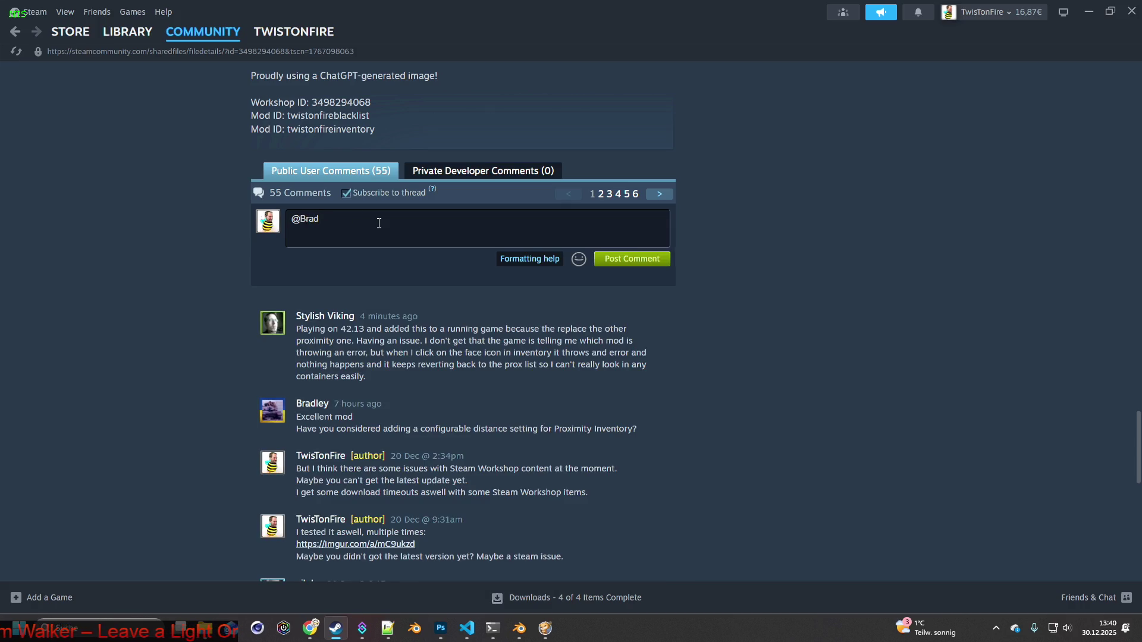
{"action": "type", "text": "ley I"}
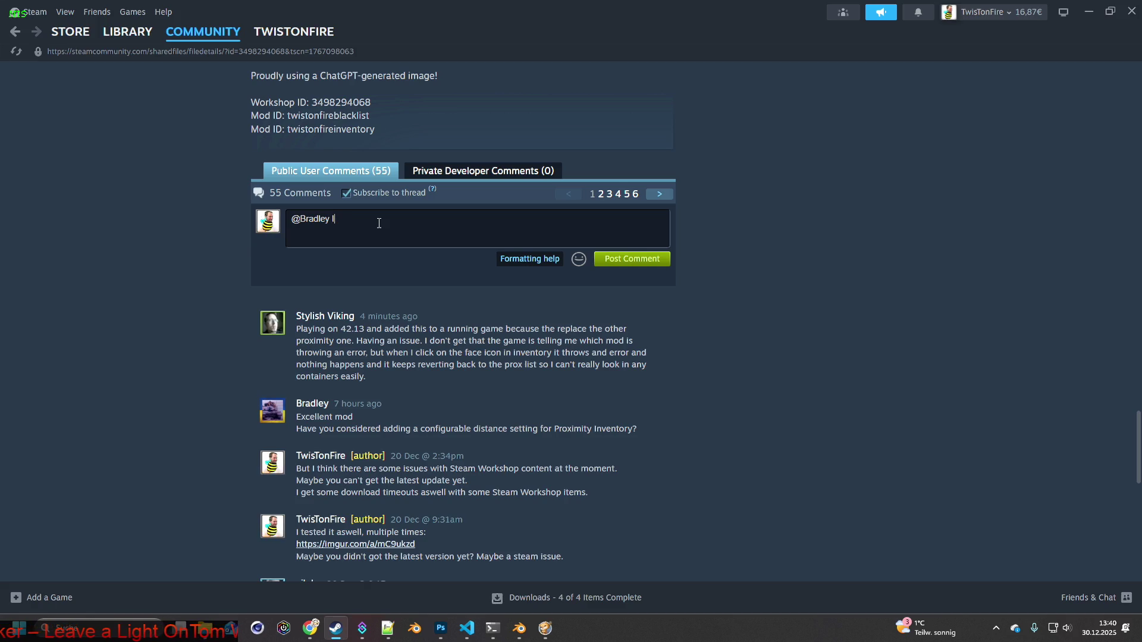
{"action": "type", "text": "'s "}
{"action": "type", "text": "he normal "}
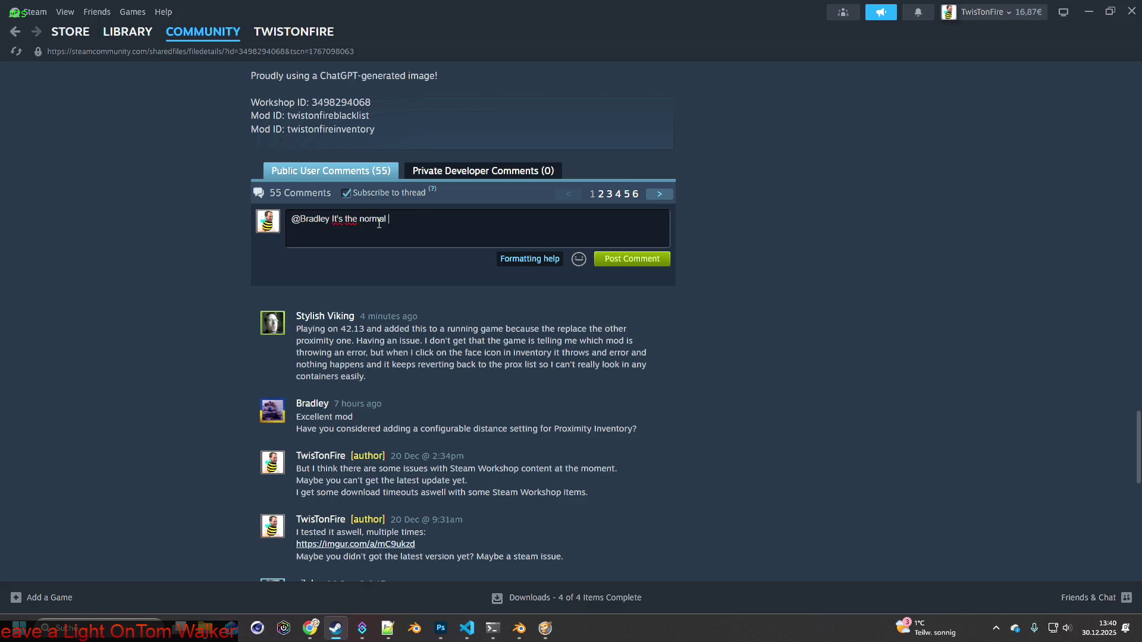
{"action": "type", "text": "ange"}
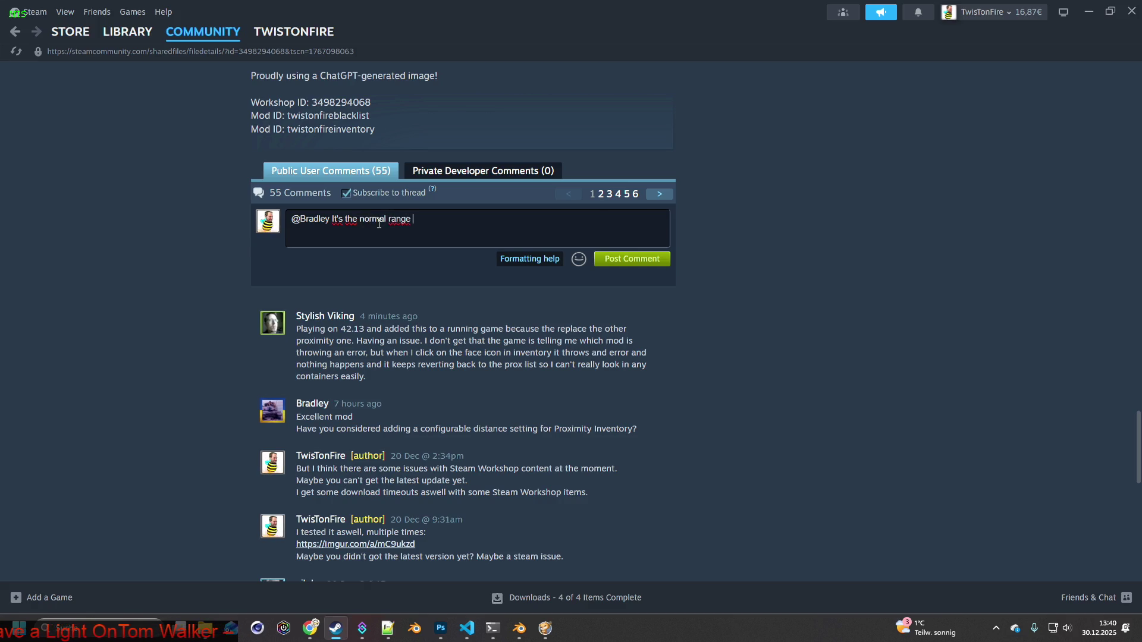
{"action": "type", "text": " vanilla use"}
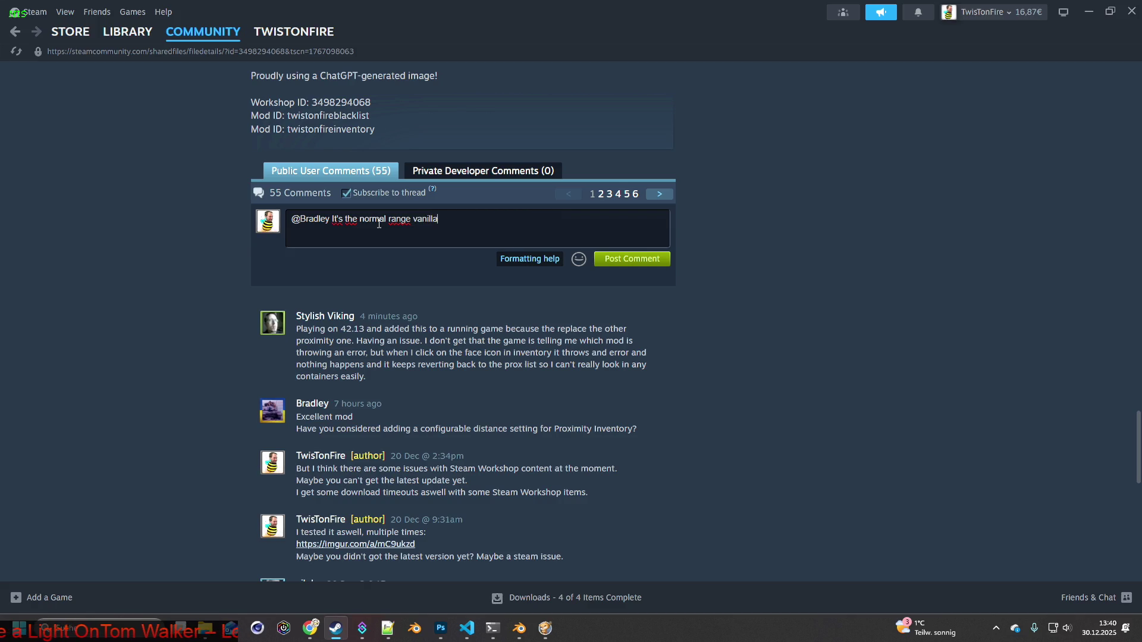
{"action": "type", "text": "s to reach"}
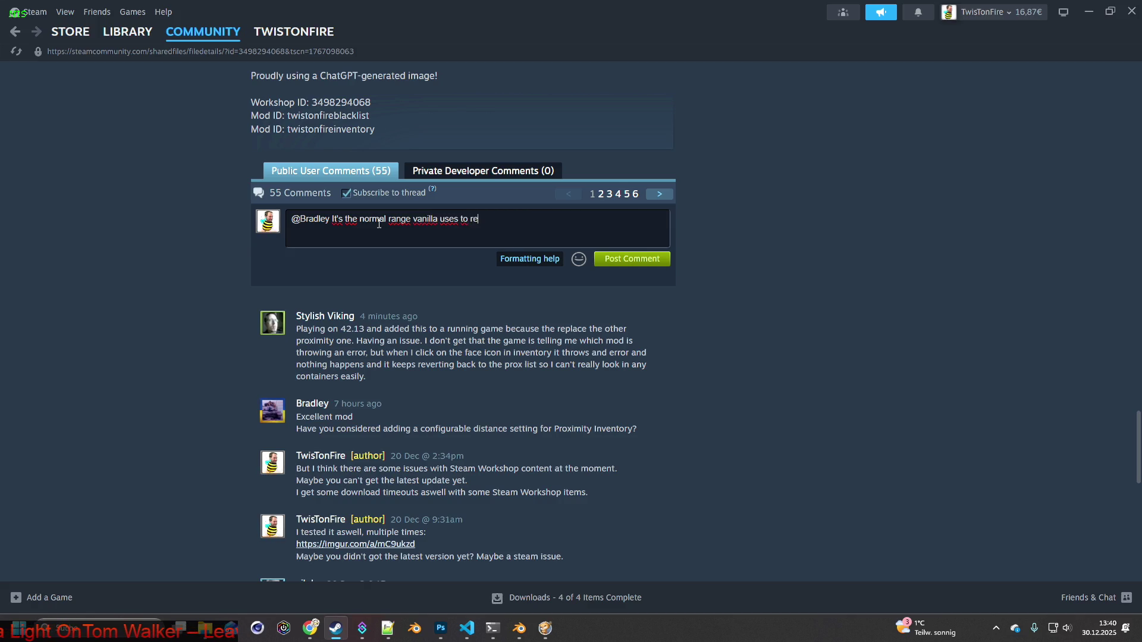
{"action": "type", "text": "conte"}
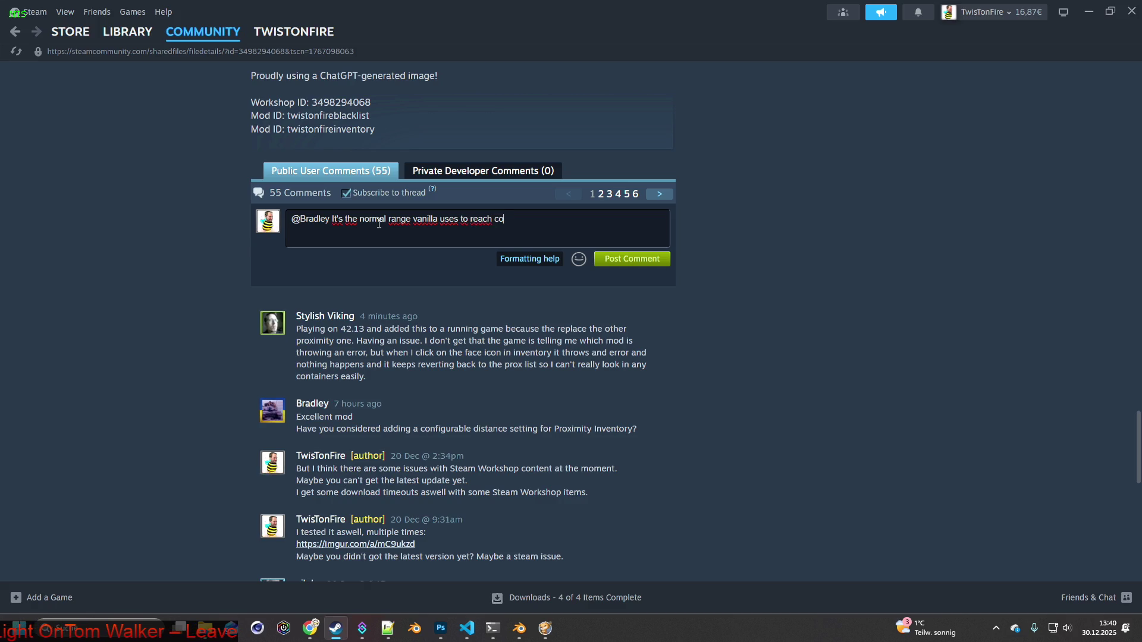
{"action": "type", "text": "iners/"}
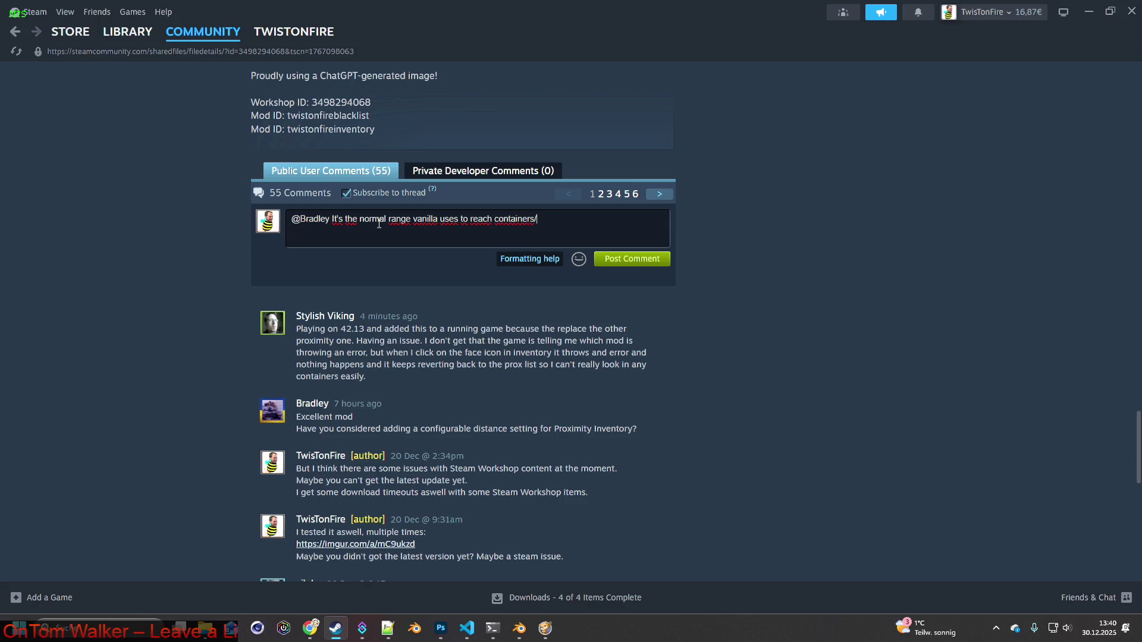
{"action": "type", "text": "objects"}
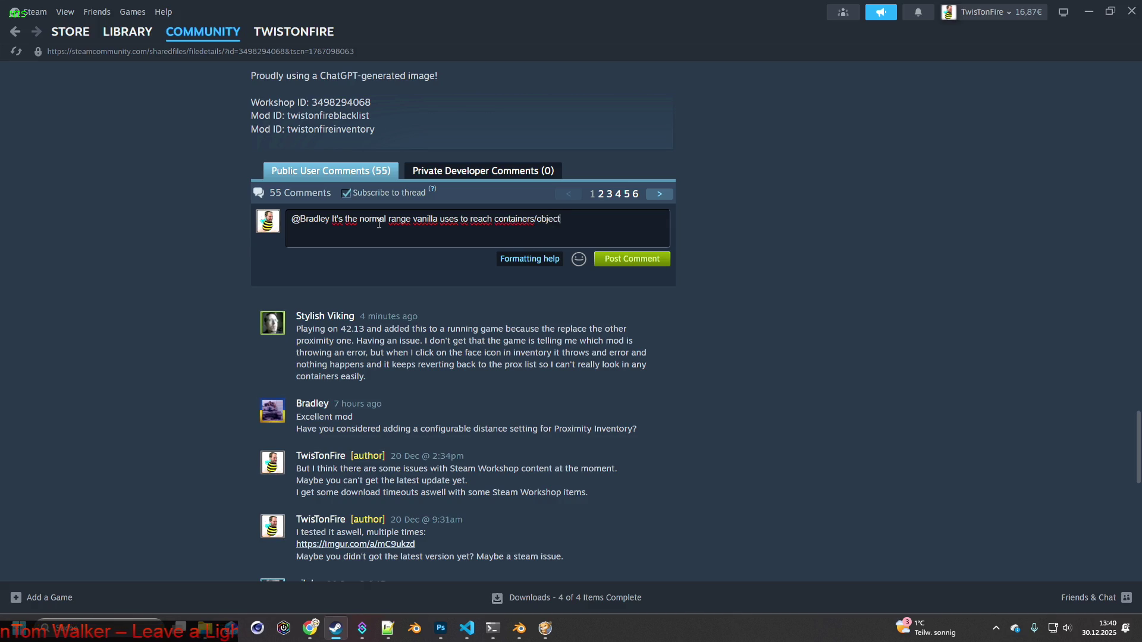
{"action": "type", "text": ". I"}
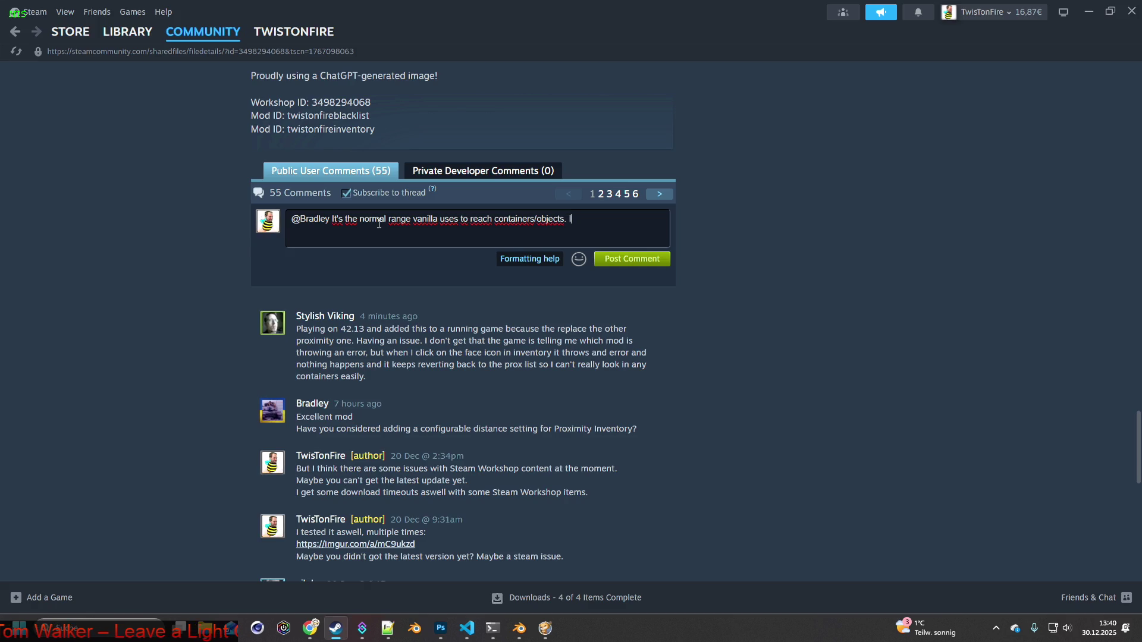
{"action": "type", "text": "don"}
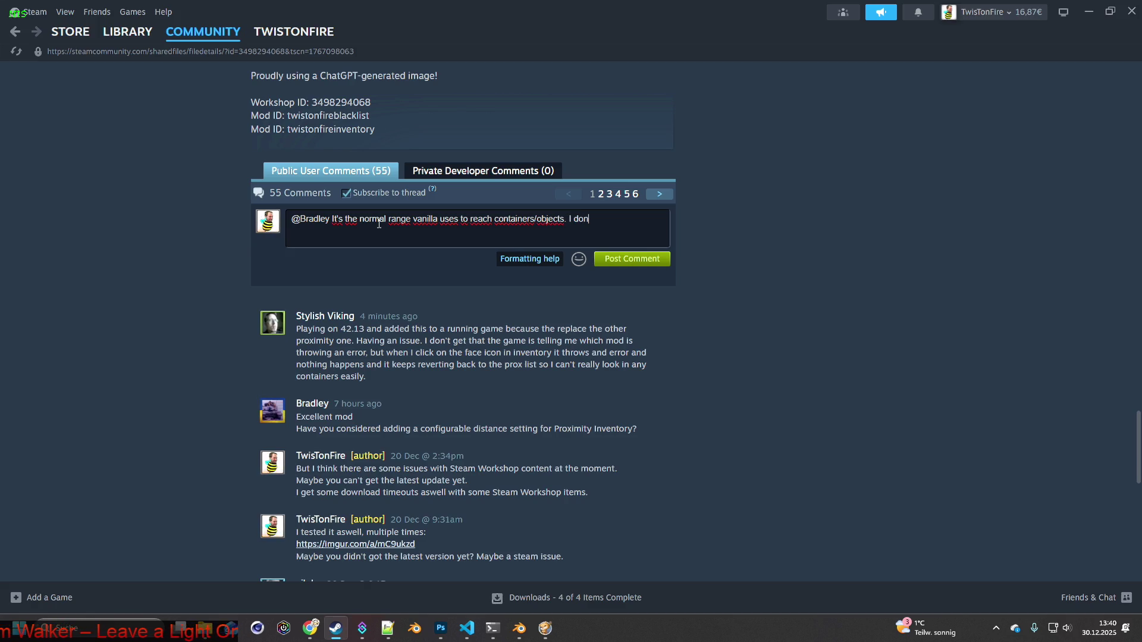
{"action": "type", "text": " intend"}
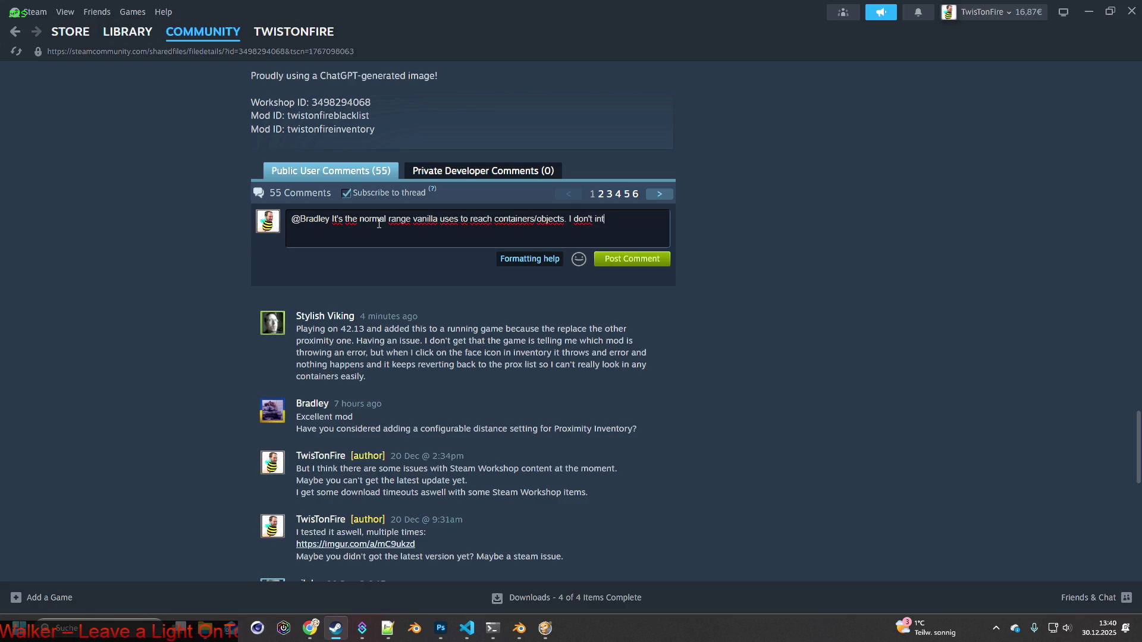
{"action": "type", "text": " to change that."}
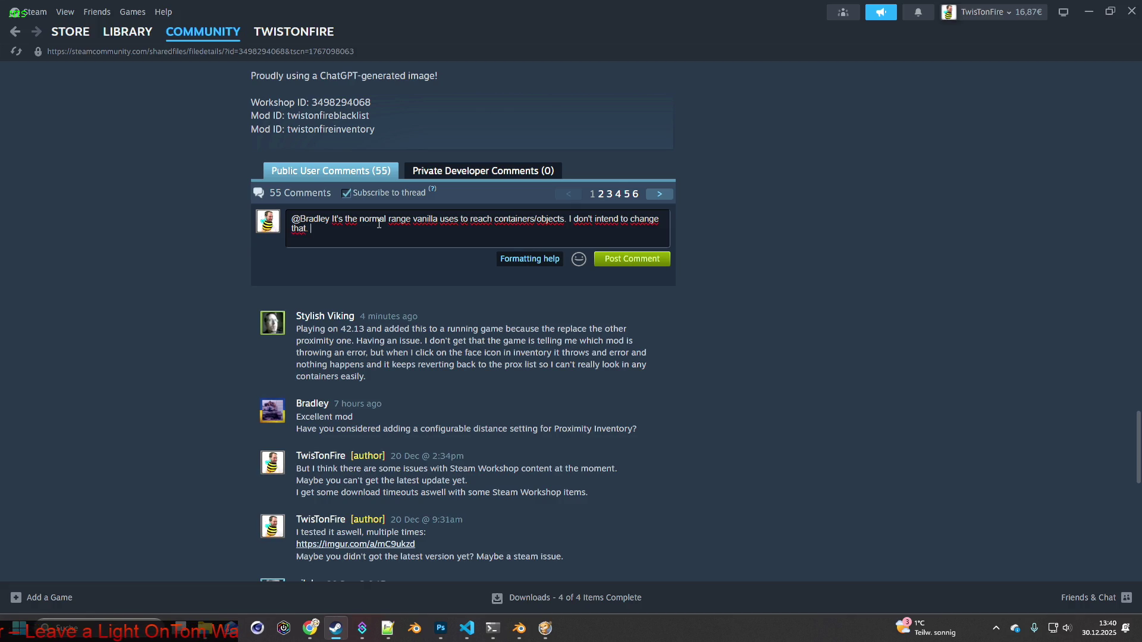
{"action": "type", "text": "But "}
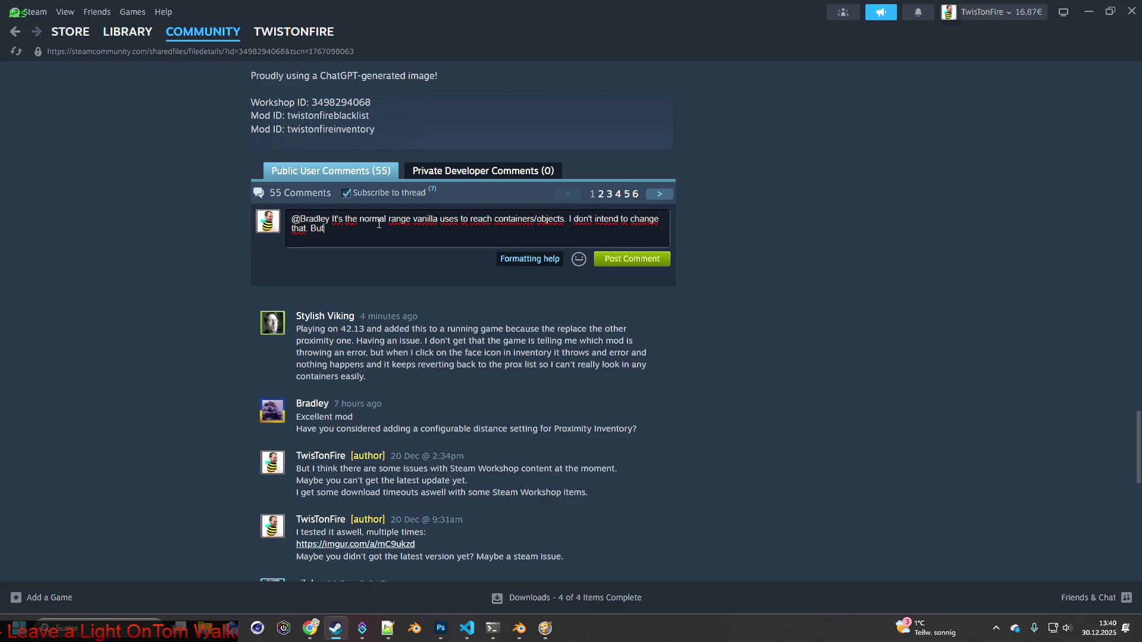
{"action": "type", "text": "I'm happy I"}
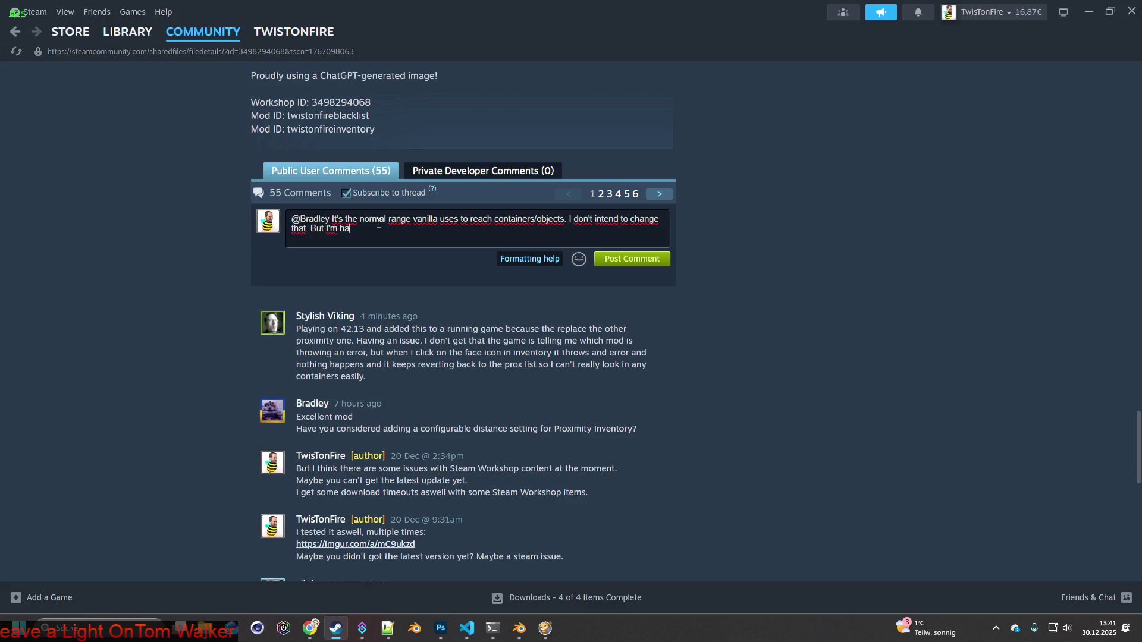
{"action": "type", "text": "f th"}
{"action": "type", "text": "d gives "}
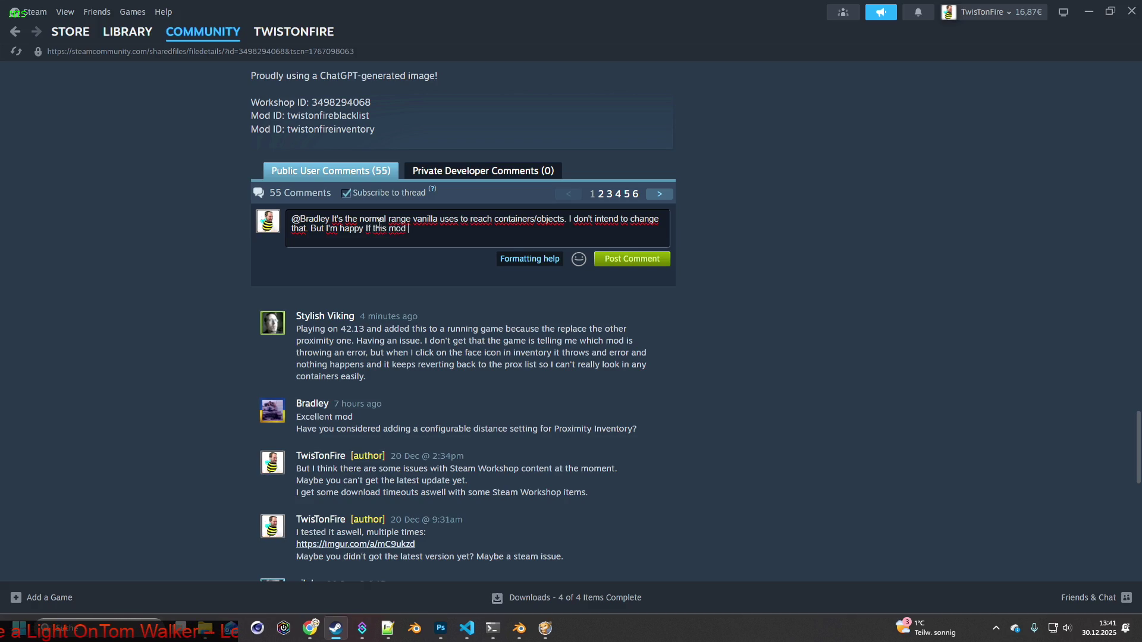
{"action": "type", "text": "you more"}
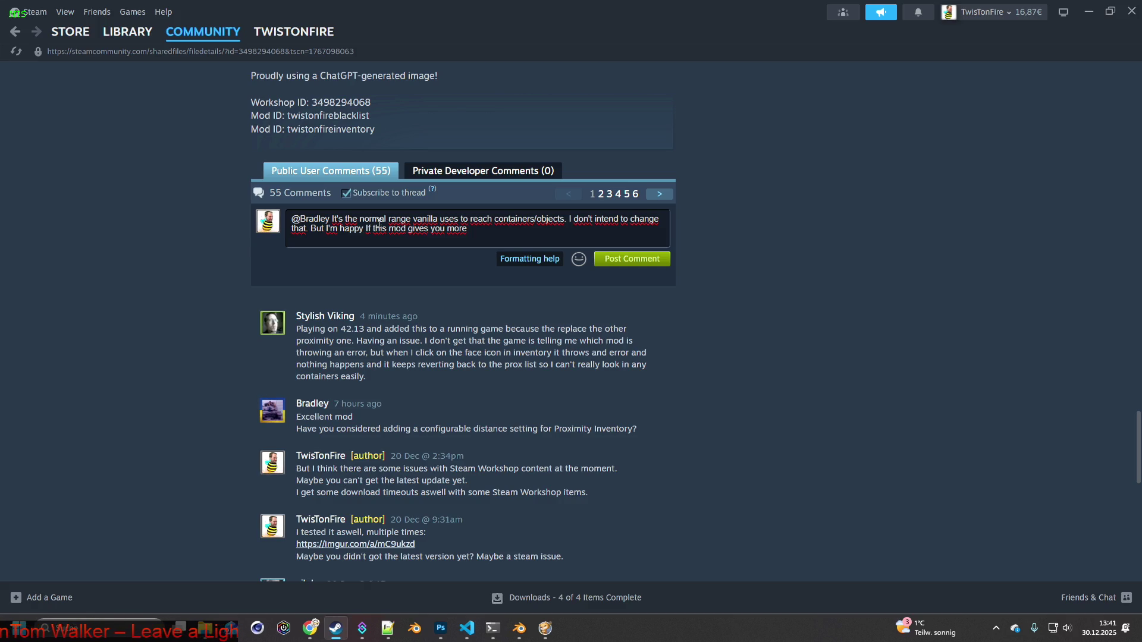
{"action": "type", "text": "leasur"}
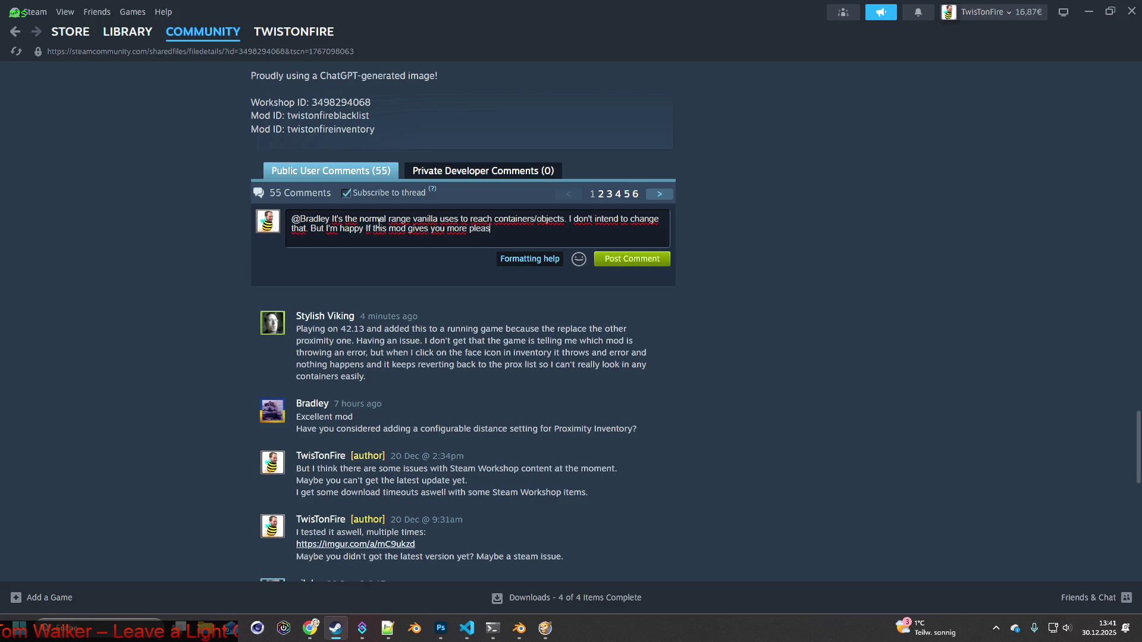
{"action": "type", "text": "e looting in thi"}
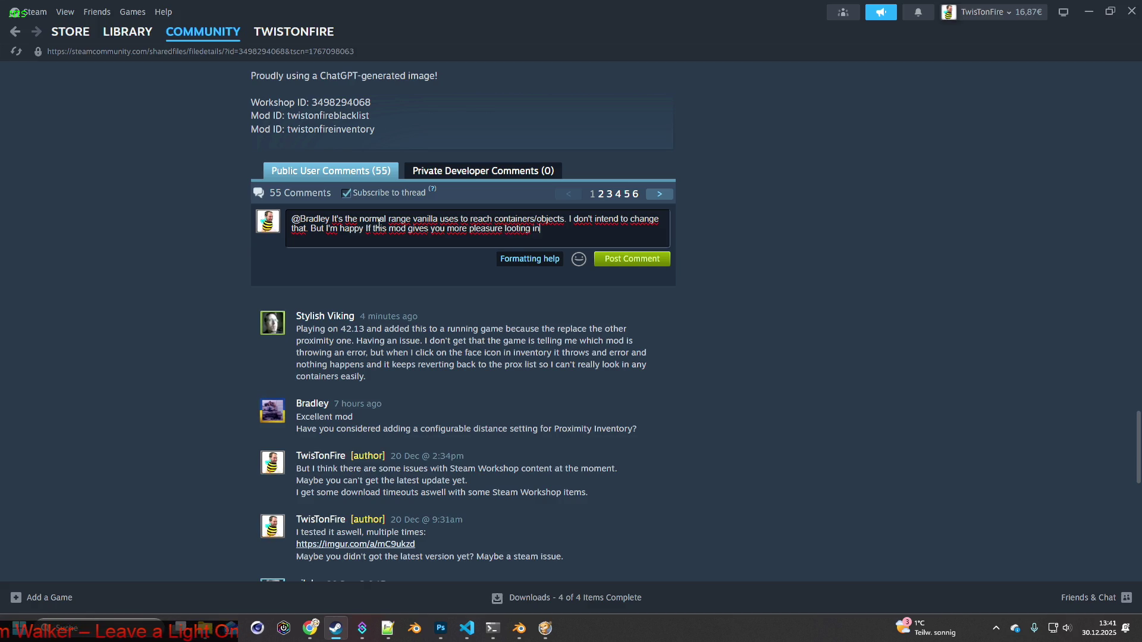
{"action": "type", "text": "s game!"}
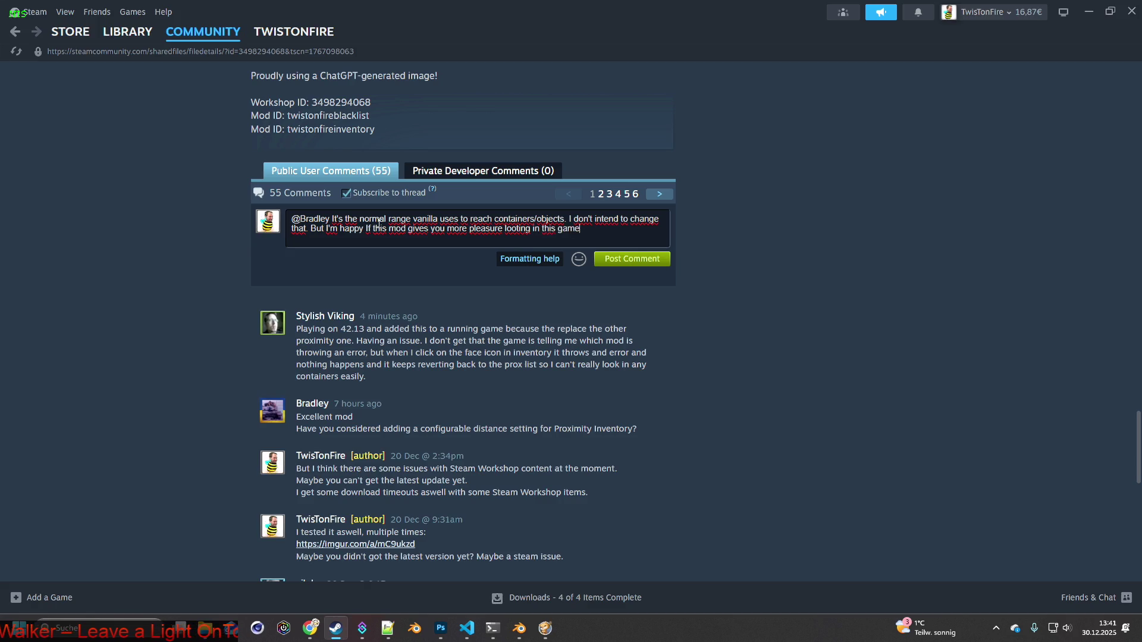
{"action": "type", "text": "."}
{"action": "key", "text": "Return"}
{"action": "key", "text": "Return"}
{"action": "type", "text": "@S"}
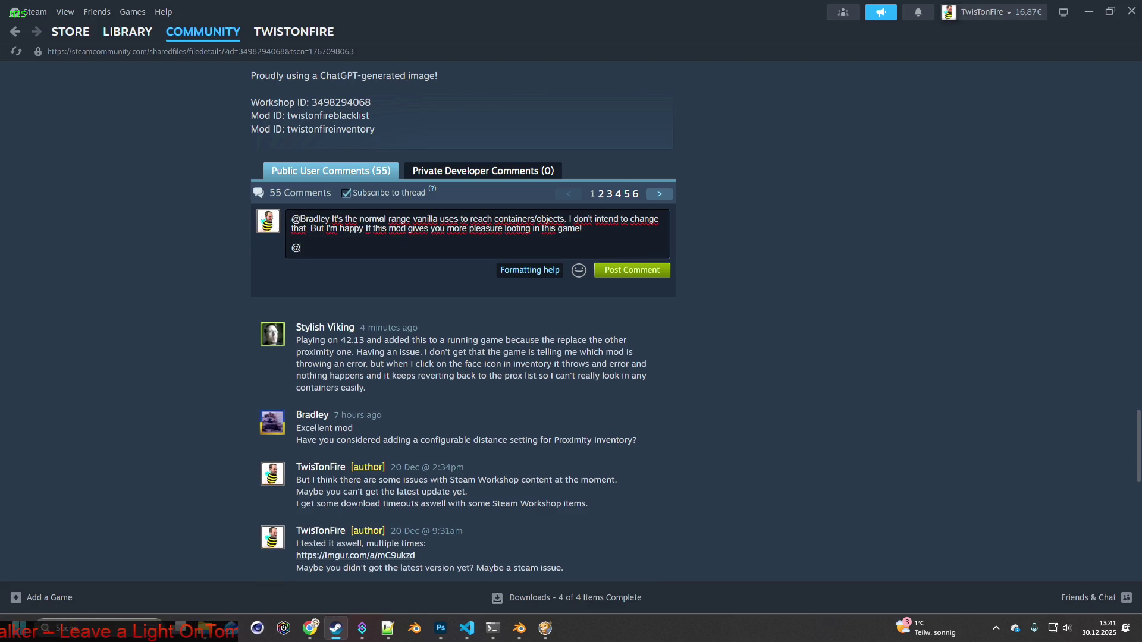
{"action": "type", "text": "tyishViingThank you ver"}
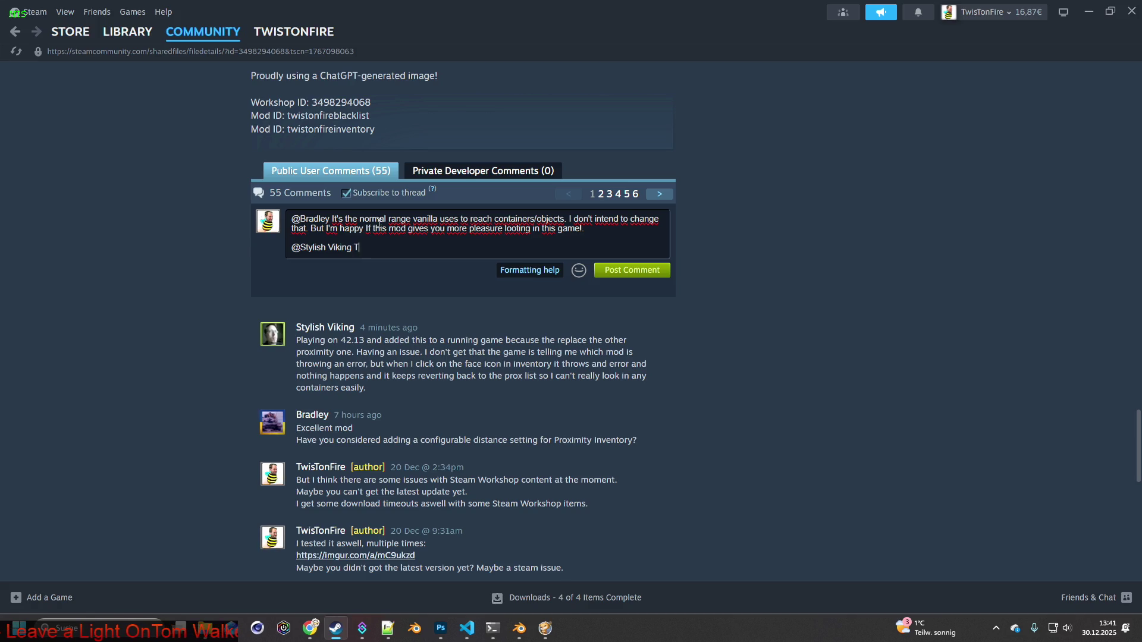
{"action": "type", "text": "y much"}
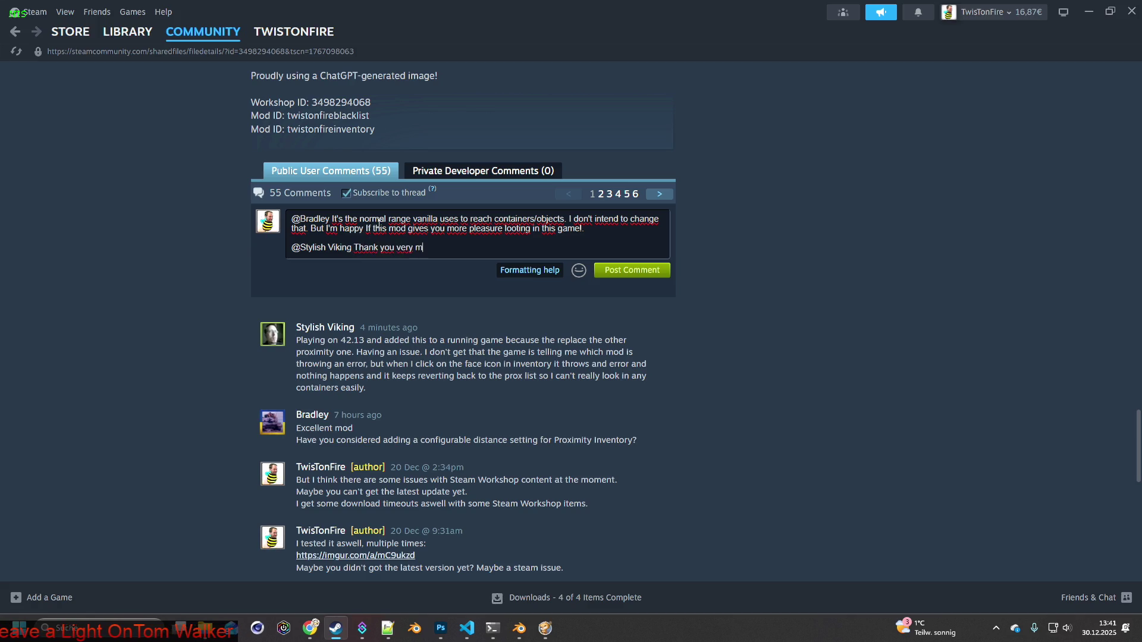
{"action": "type", "text": "or your feedba"}
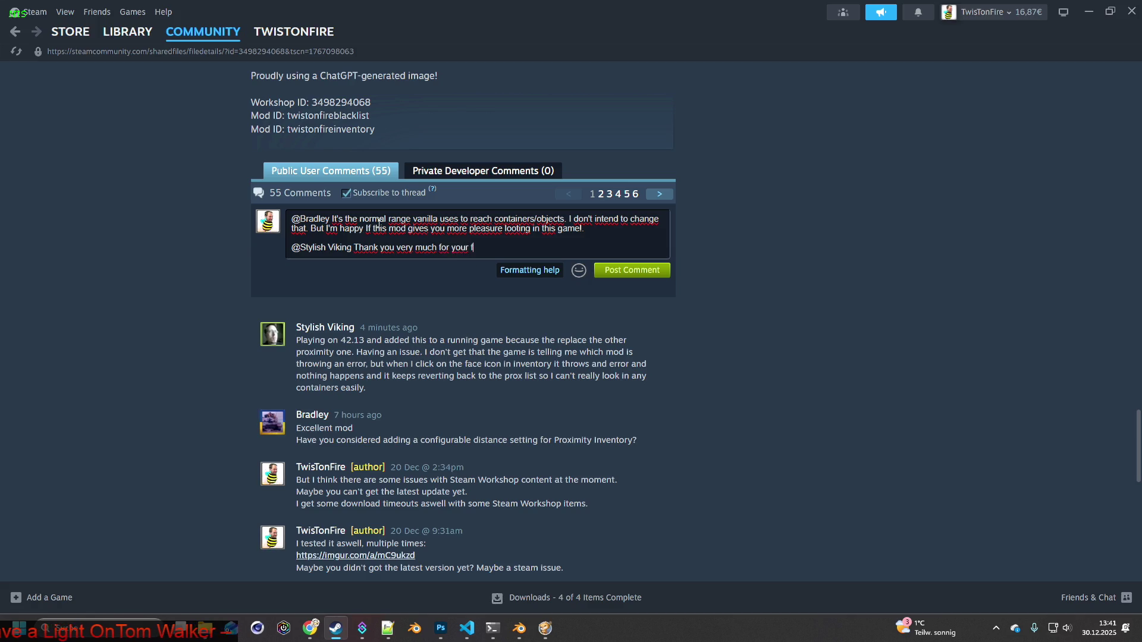
{"action": "type", "text": "ck. I just "}
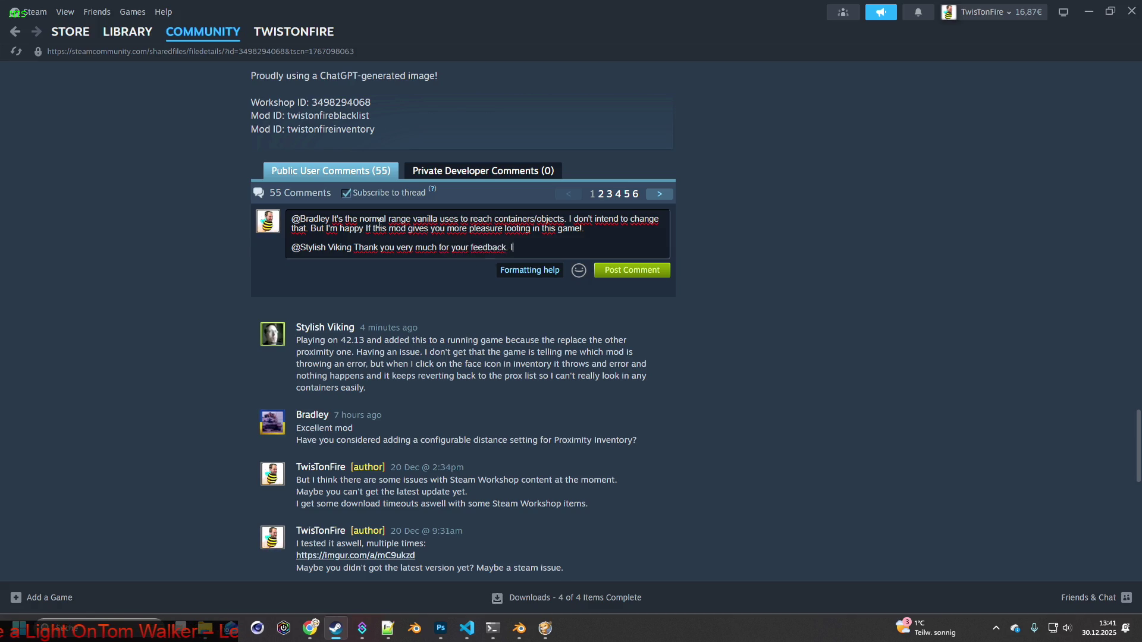
{"action": "type", "text": "can tell that ("}
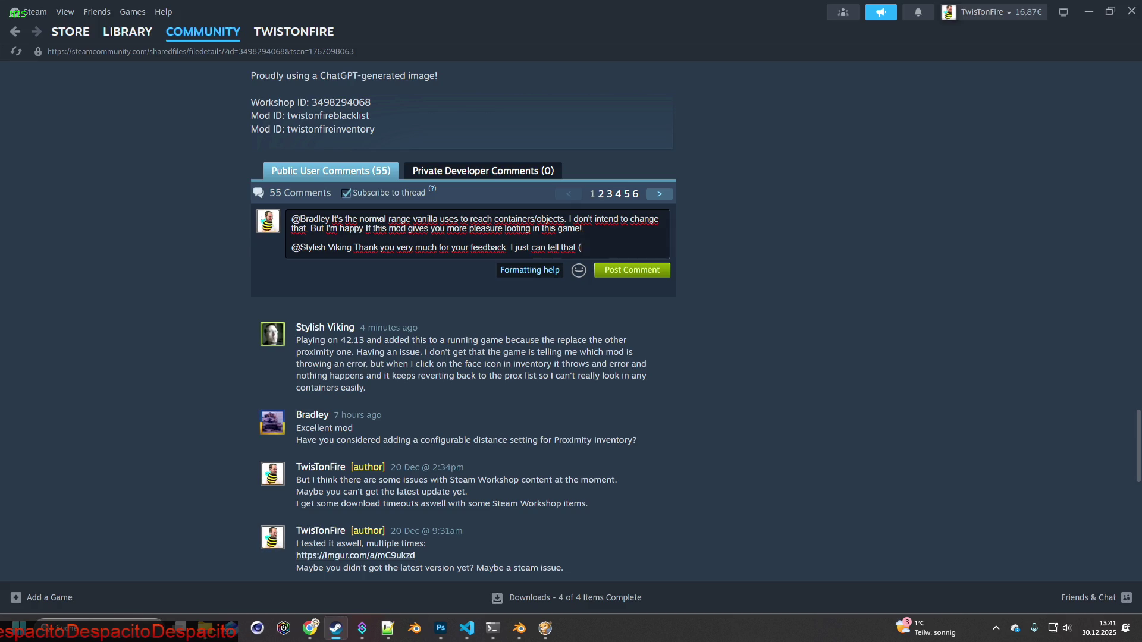
{"action": "type", "text": " tested "}
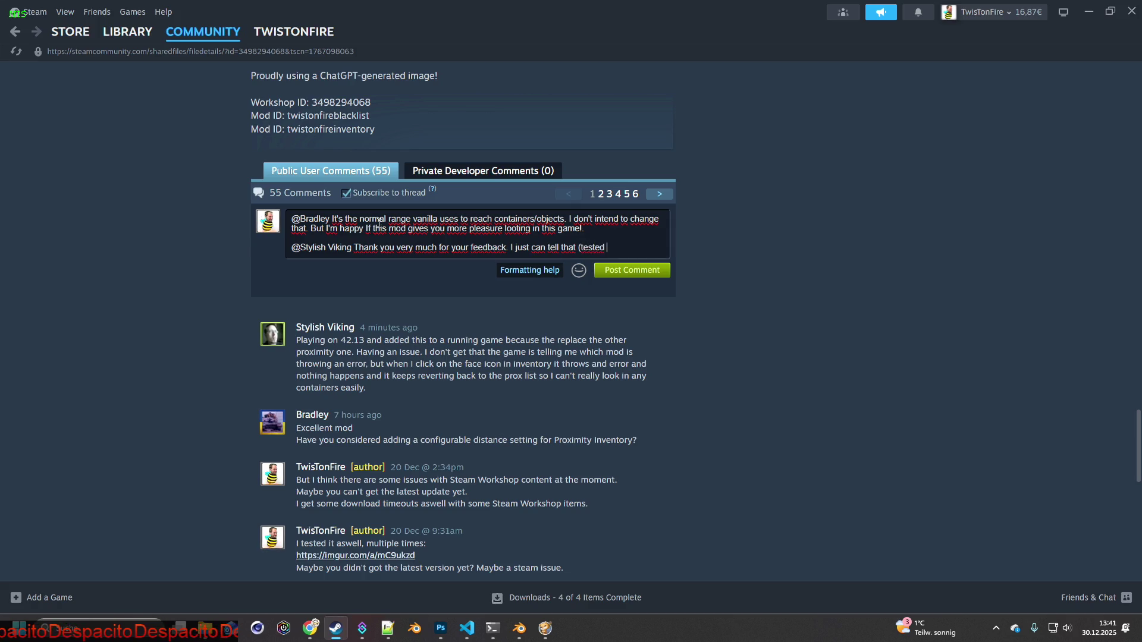
{"action": "type", "text": "singleplay"}
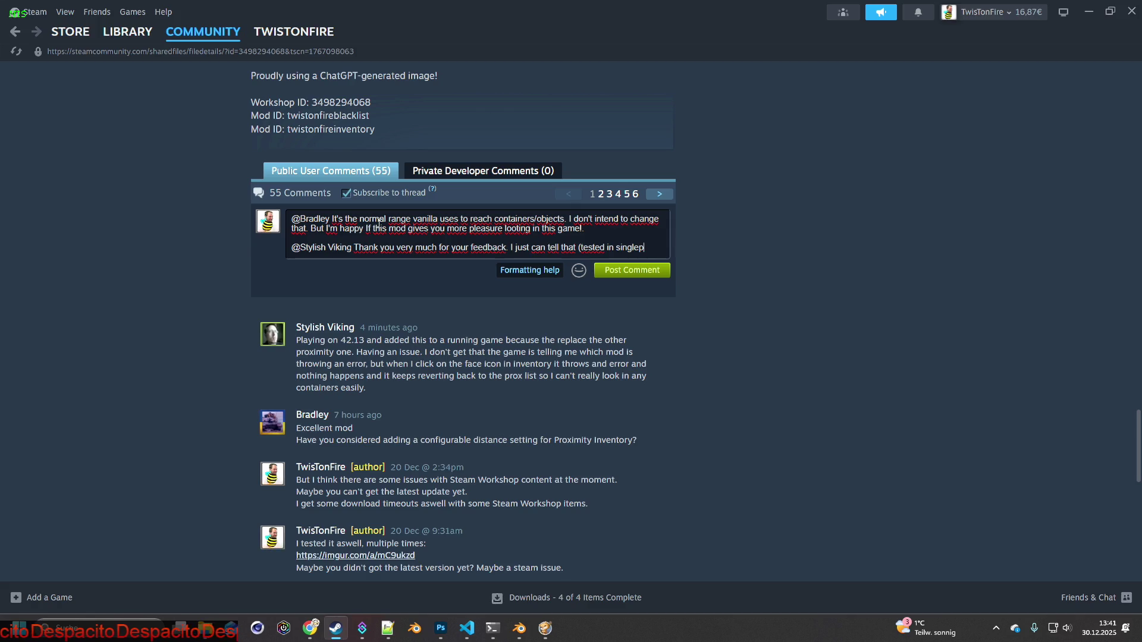
{"action": "type", "text": "er and multipla"}
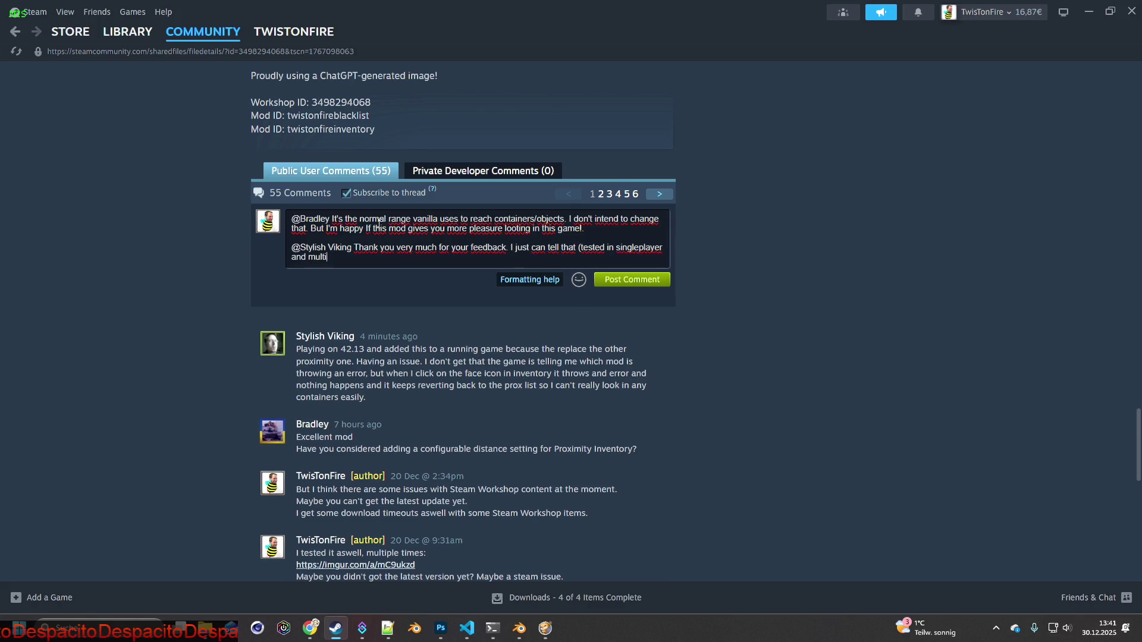
{"action": "type", "text": "er"}
{"action": "type", "text": "both mods "}
{"action": "type", "text": "oximity "}
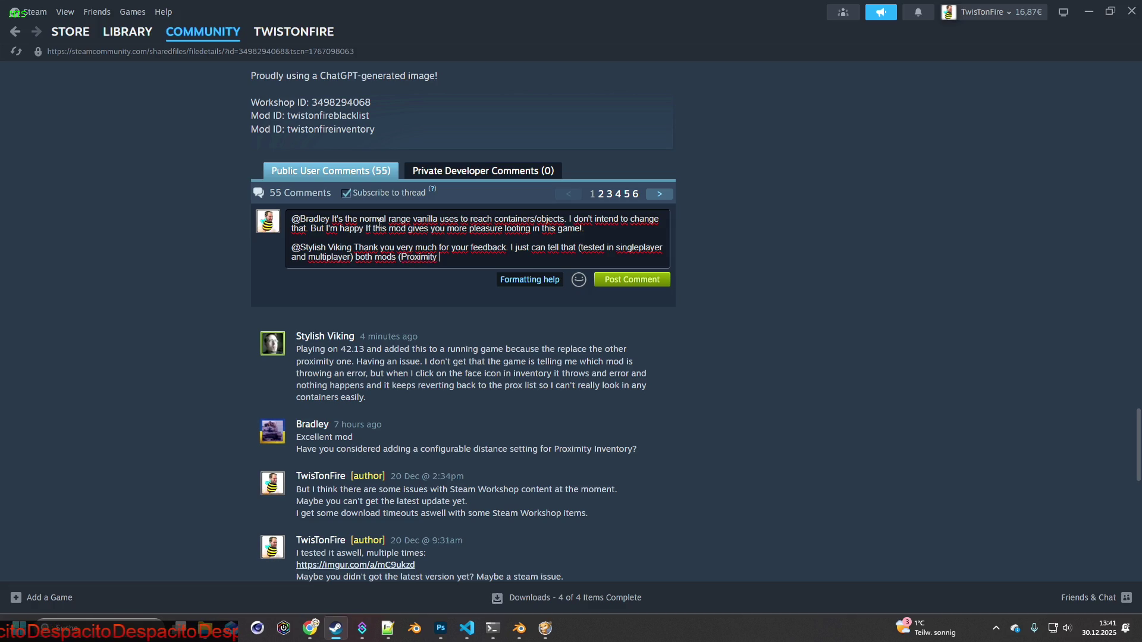
{"action": "type", "text": "Inventory and "}
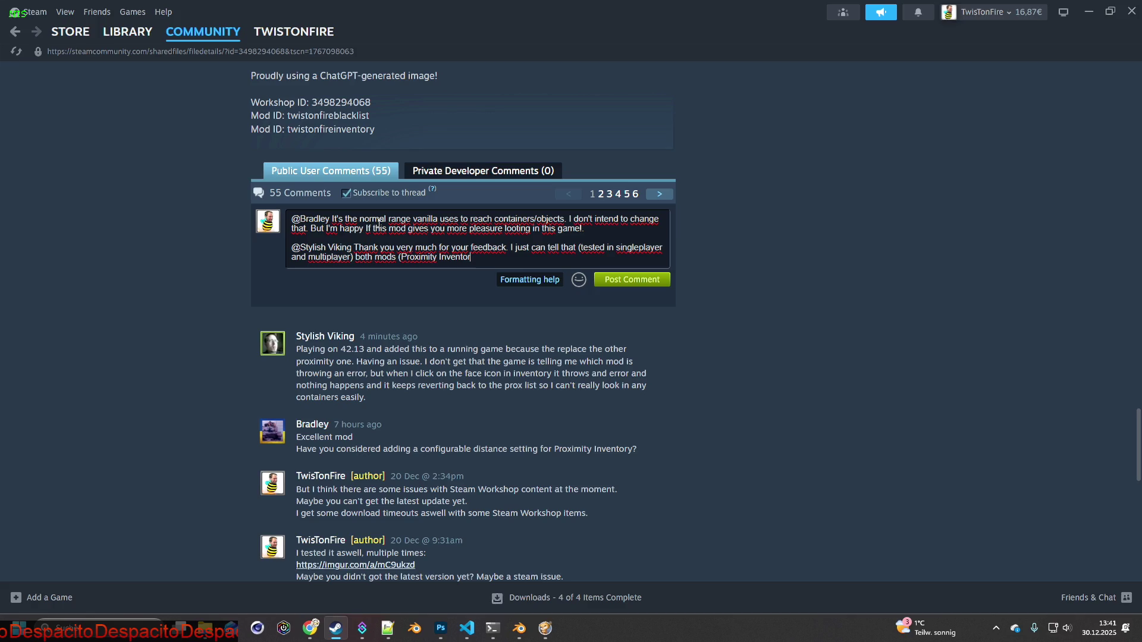
{"action": "type", "text": "Blacklis"}
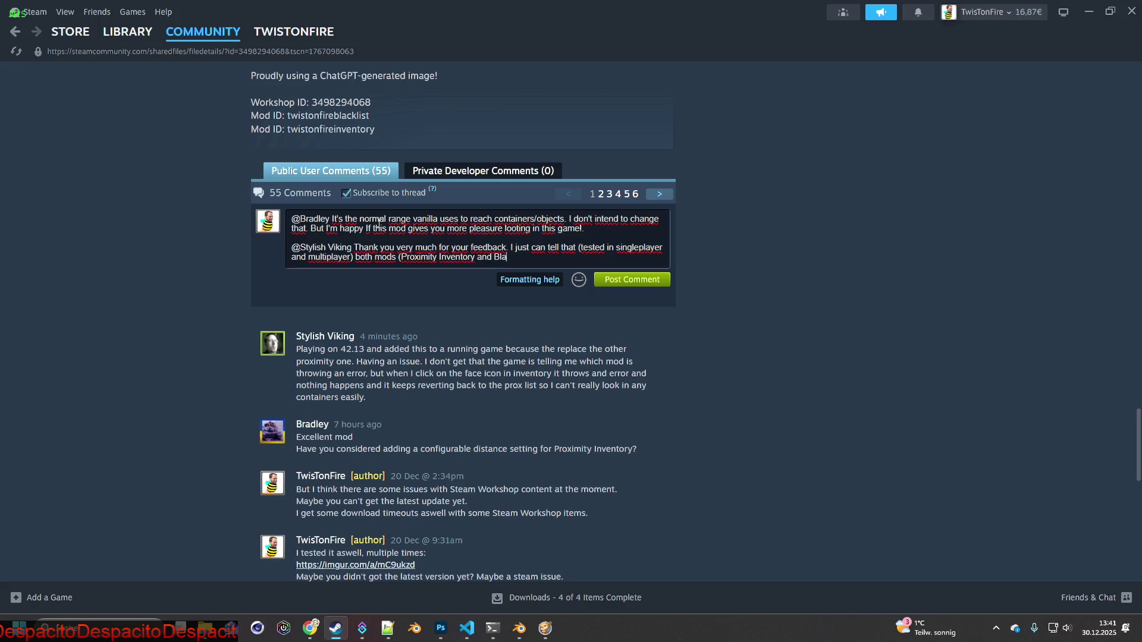
{"action": "type", "text": " runs well"}
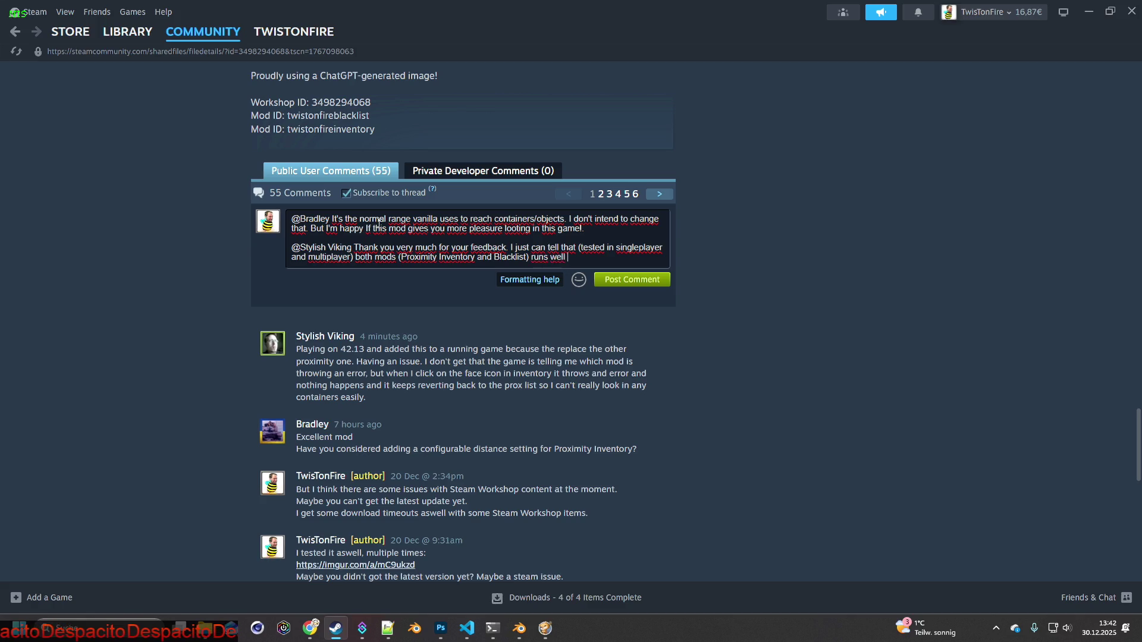
{"action": "type", "text": "n the mo"}
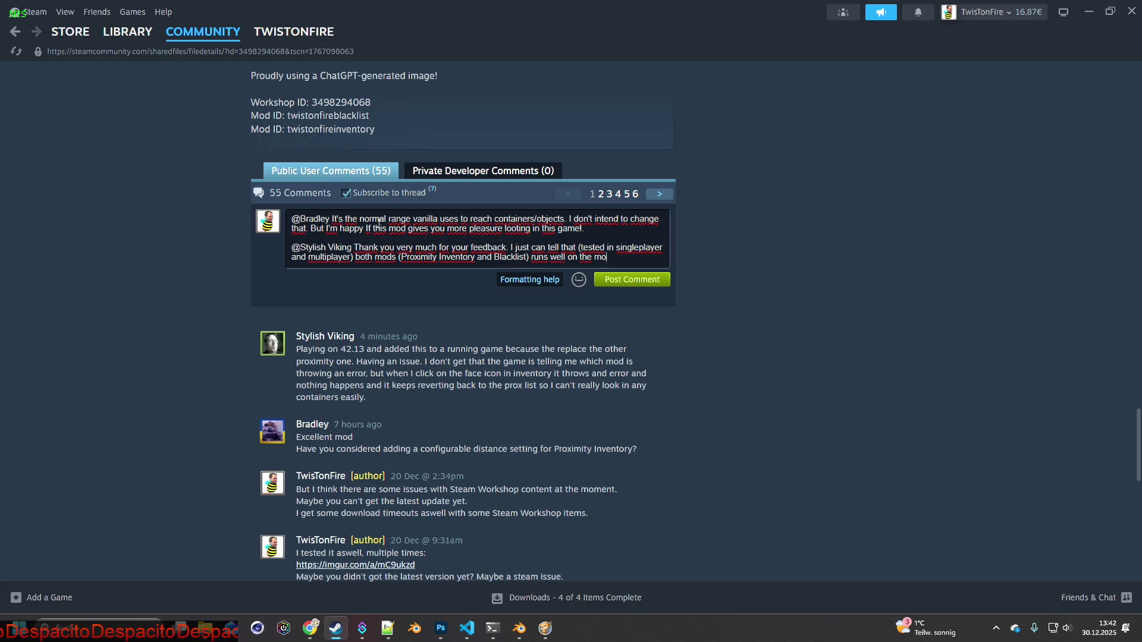
{"action": "type", "text": "recetn Build "}
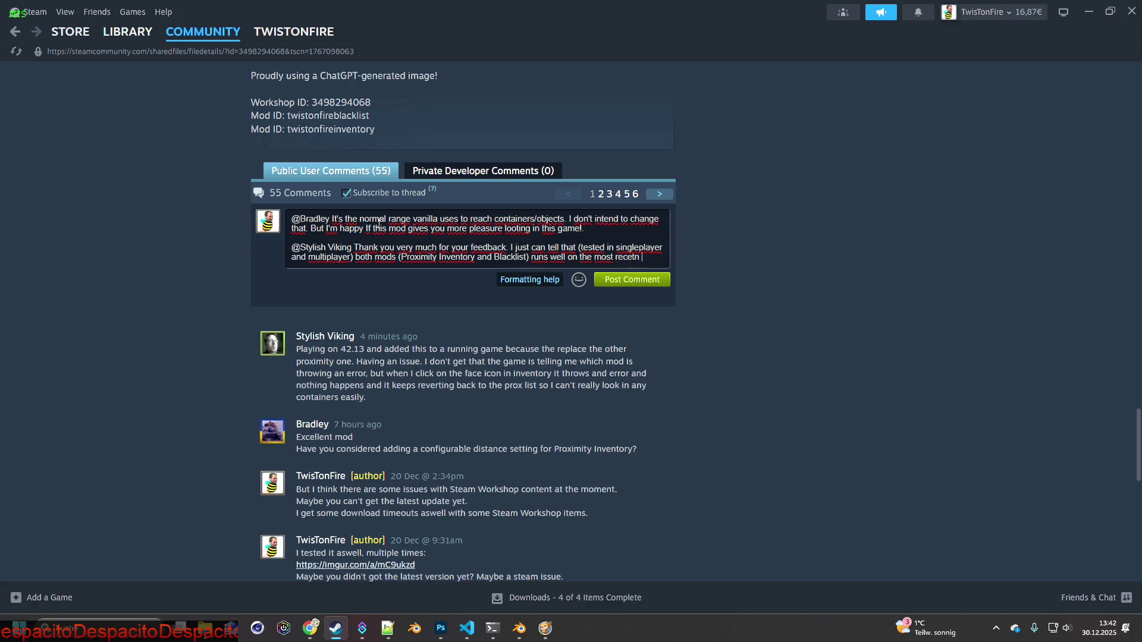
{"action": "type", "text": "45"}
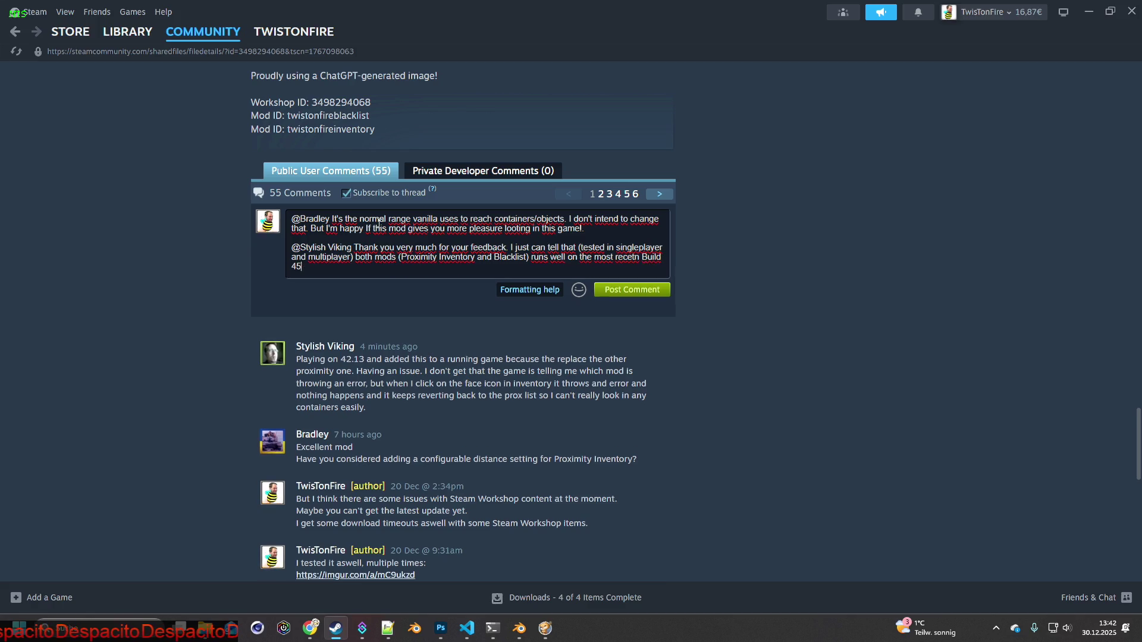
{"action": "type", "text": "13.1"}
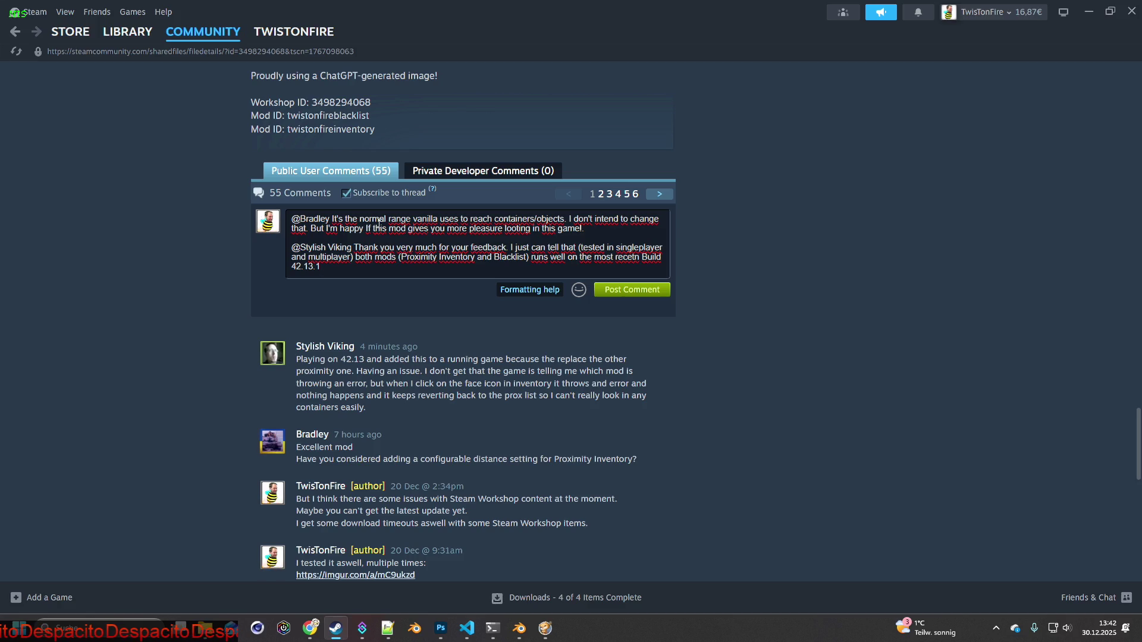
Start a new paragraph describing the reported problem as a likely mod conflict.
{"action": "key", "text": "Return"}
{"action": "key", "text": "Return"}
{"action": "type", "text": "So "}
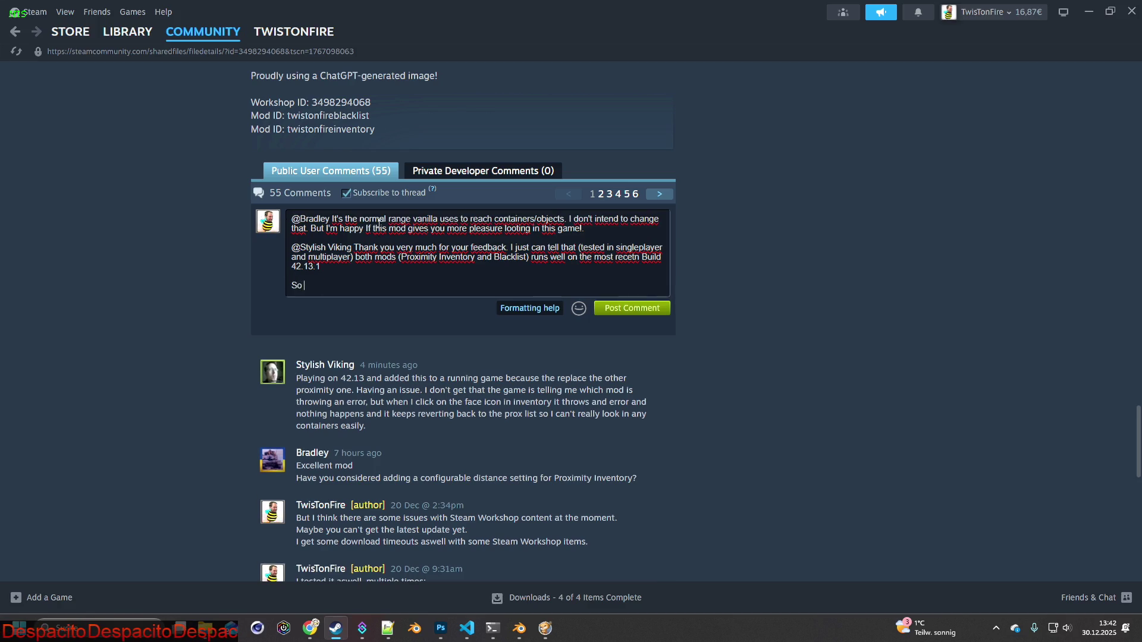
{"action": "type", "text": "yeah, "}
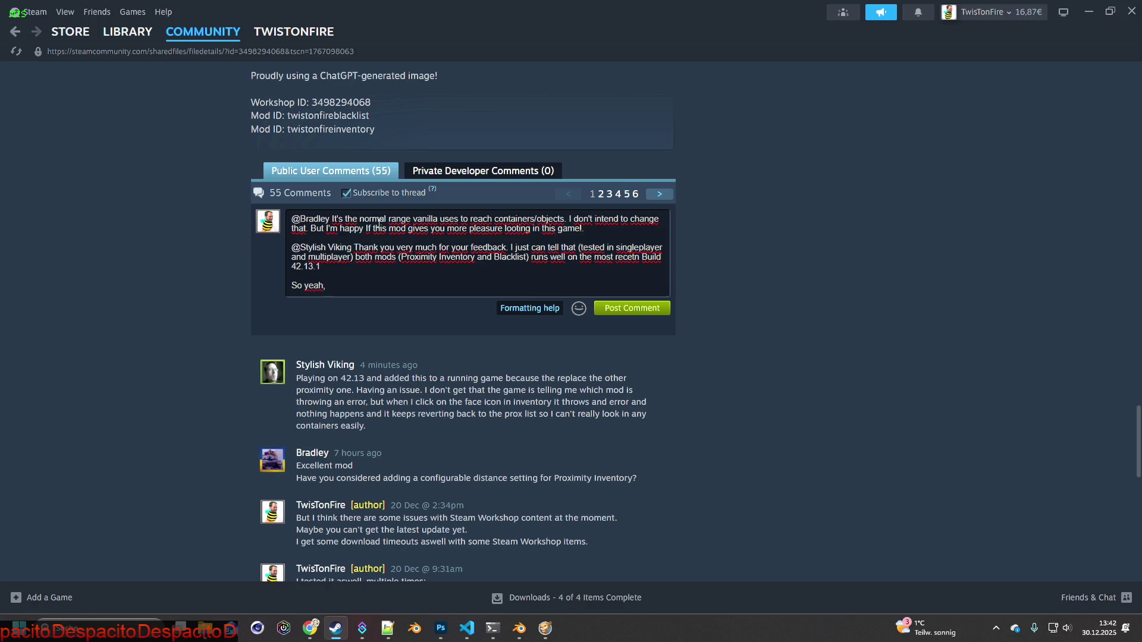
{"action": "type", "text": "it looks like a m"}
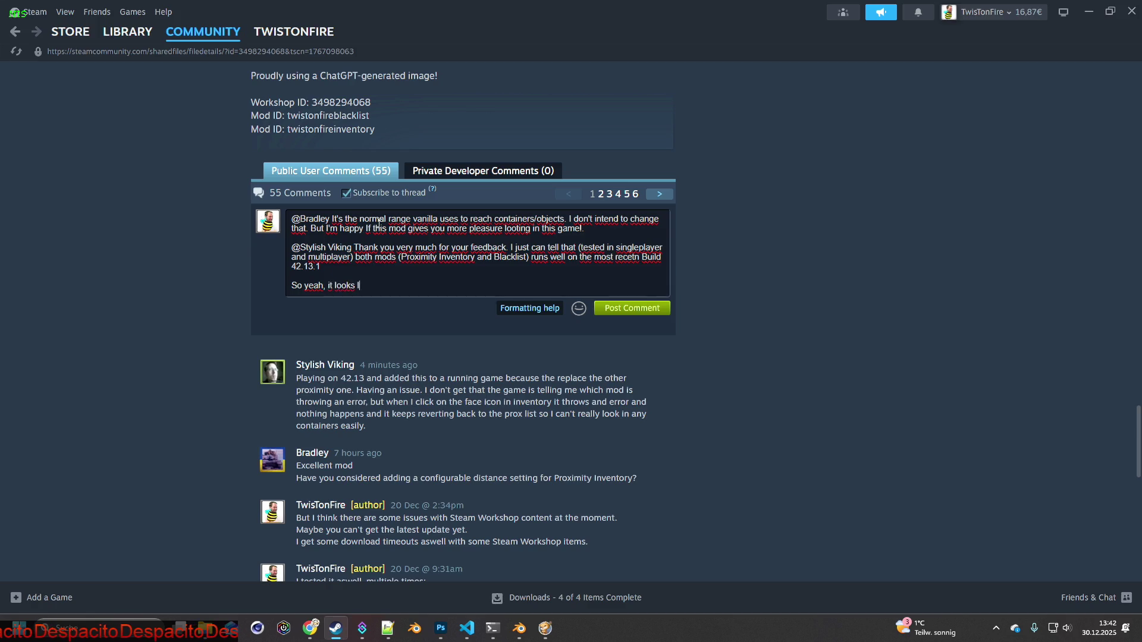
{"action": "type", "text": "od confio"}
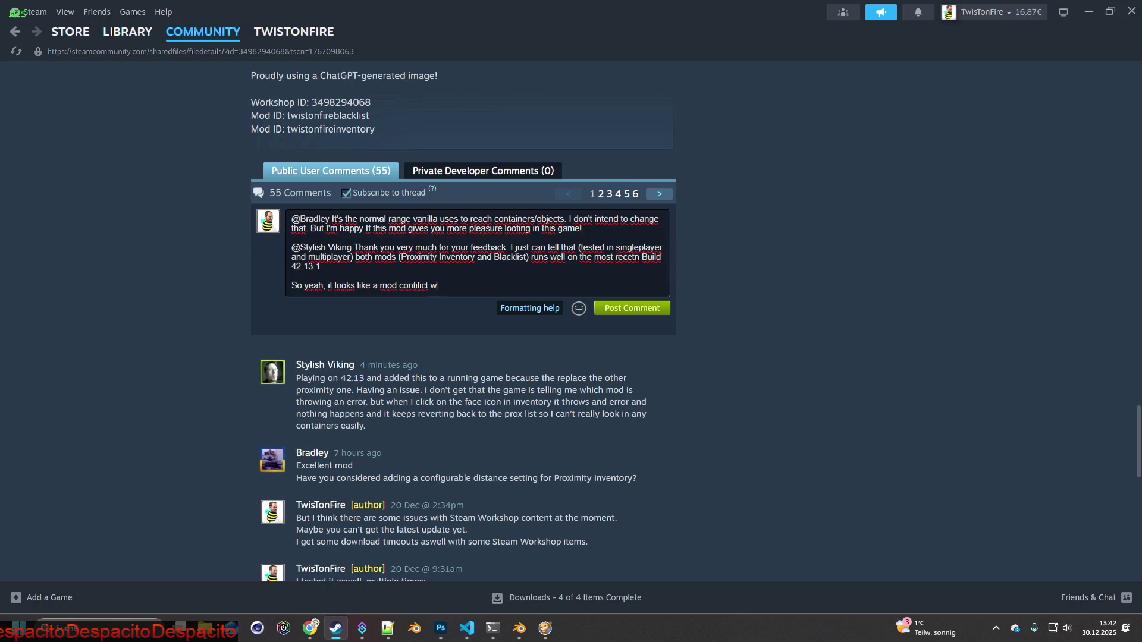
{"action": "type", "text": ", what"}
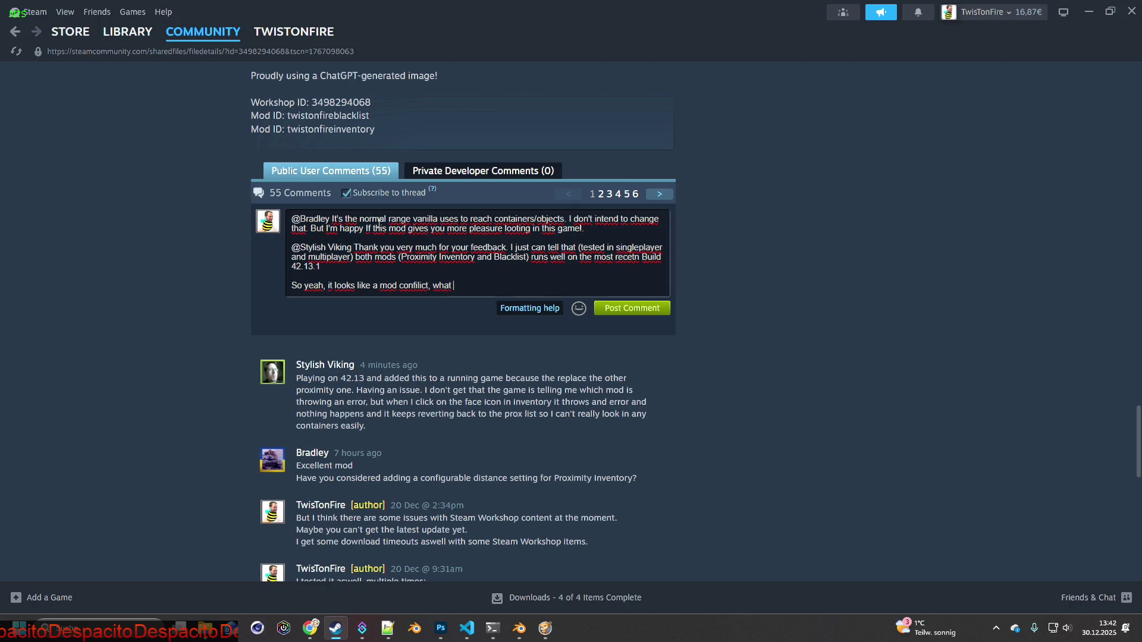
{"action": "type", "text": "u're s"}
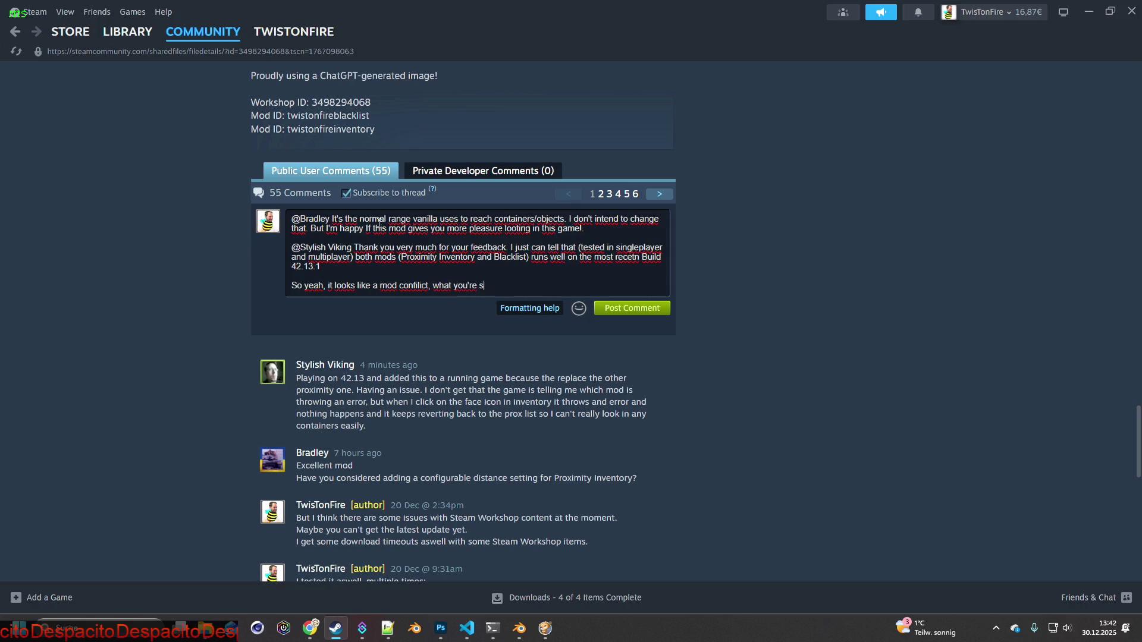
Fix a typo, add advice to check the mod list for another proximity inventory, and post.
{"action": "key", "text": "BackSpace"}
{"action": "type", "text": "descri"}
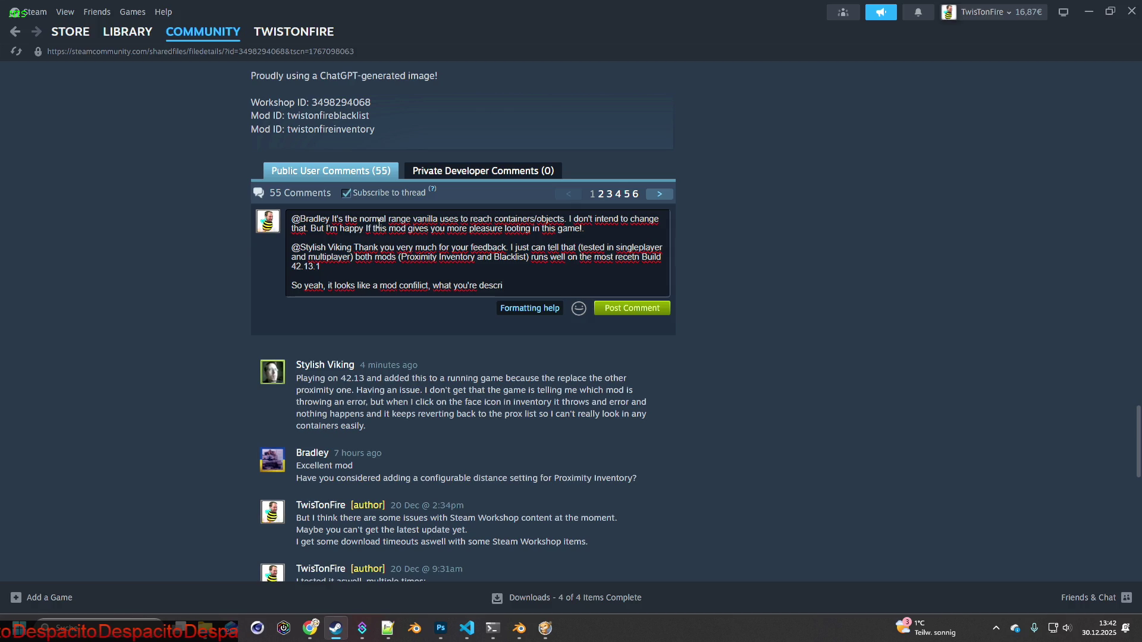
{"action": "type", "text": "b"}
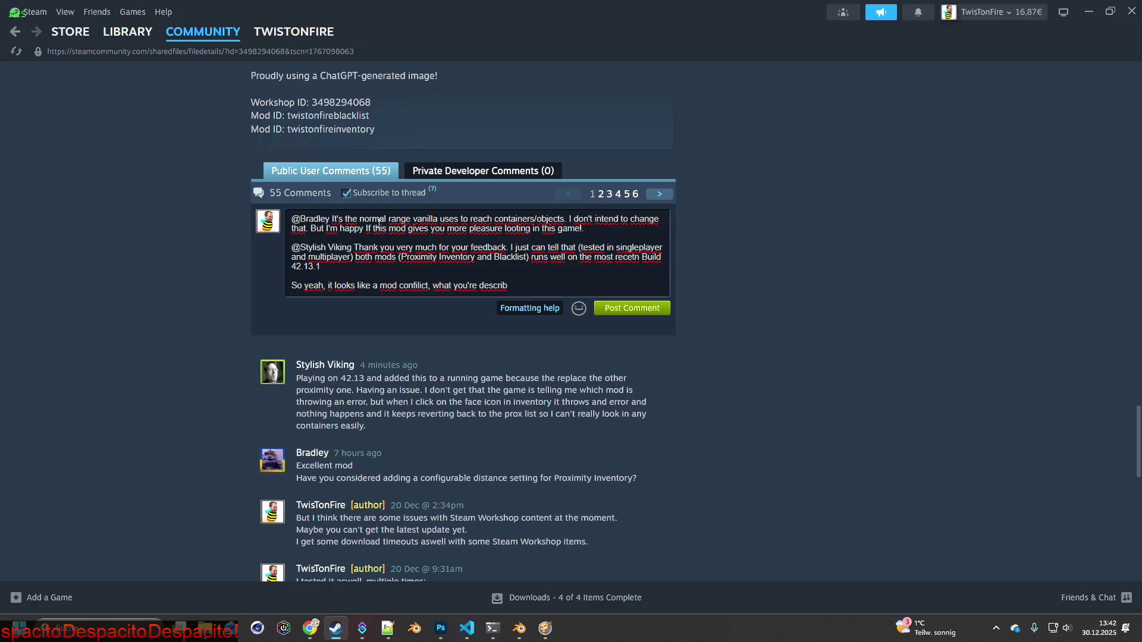
{"action": "type", "text": "ing. I re"}
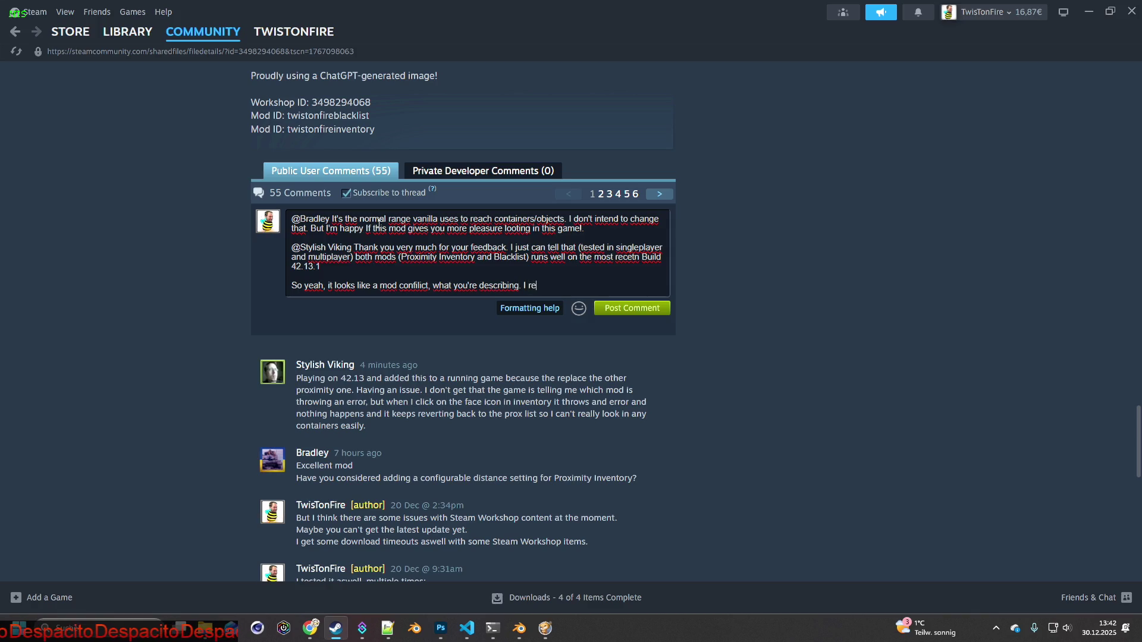
{"action": "type", "text": "mmend check"}
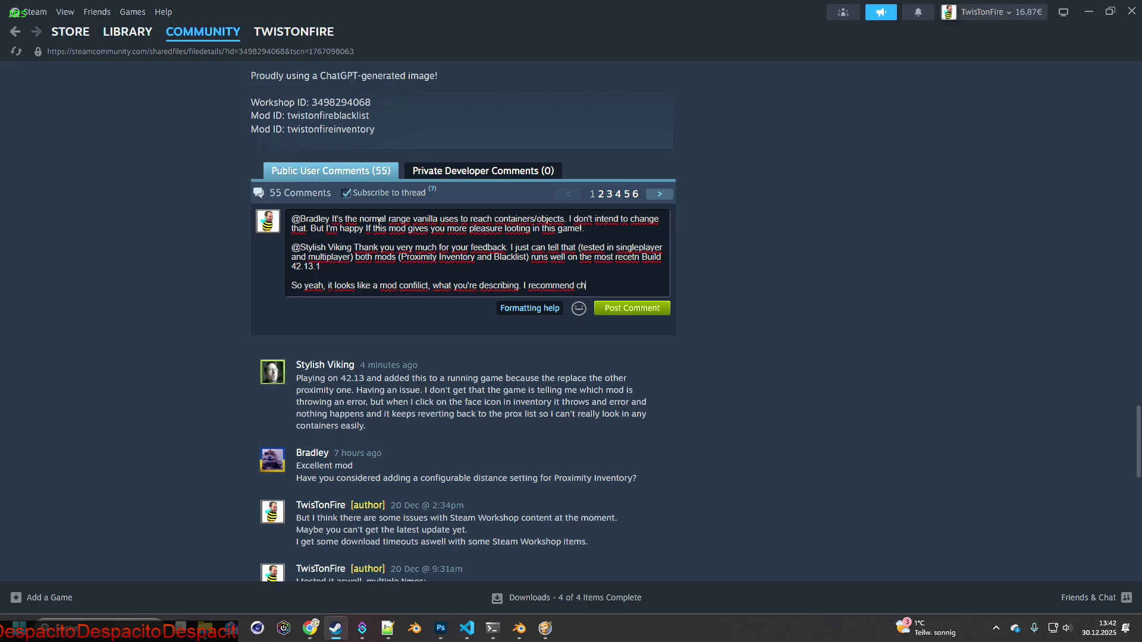
{"action": "type", "text": "ing your mod li"}
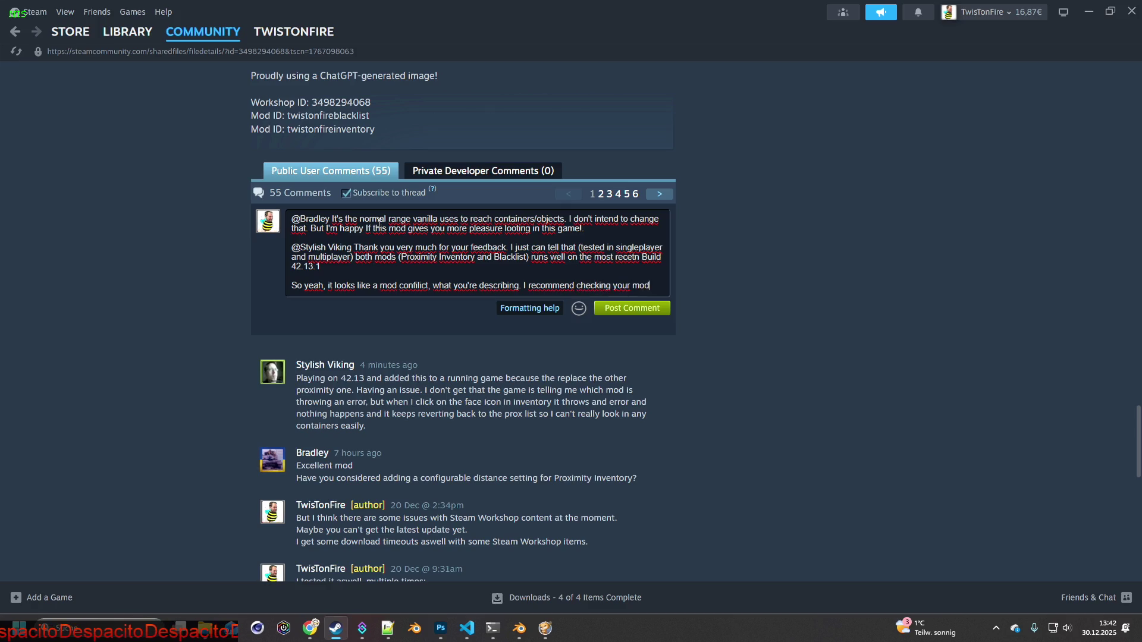
{"action": "type", "text": "st, if another"}
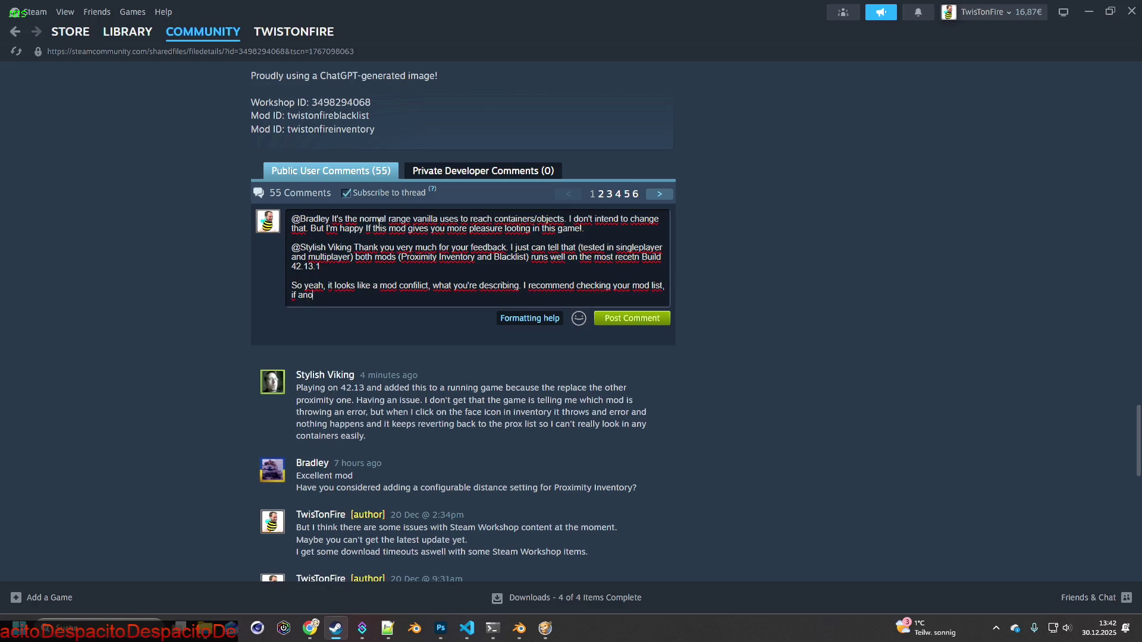
{"action": "type", "text": " proximity "}
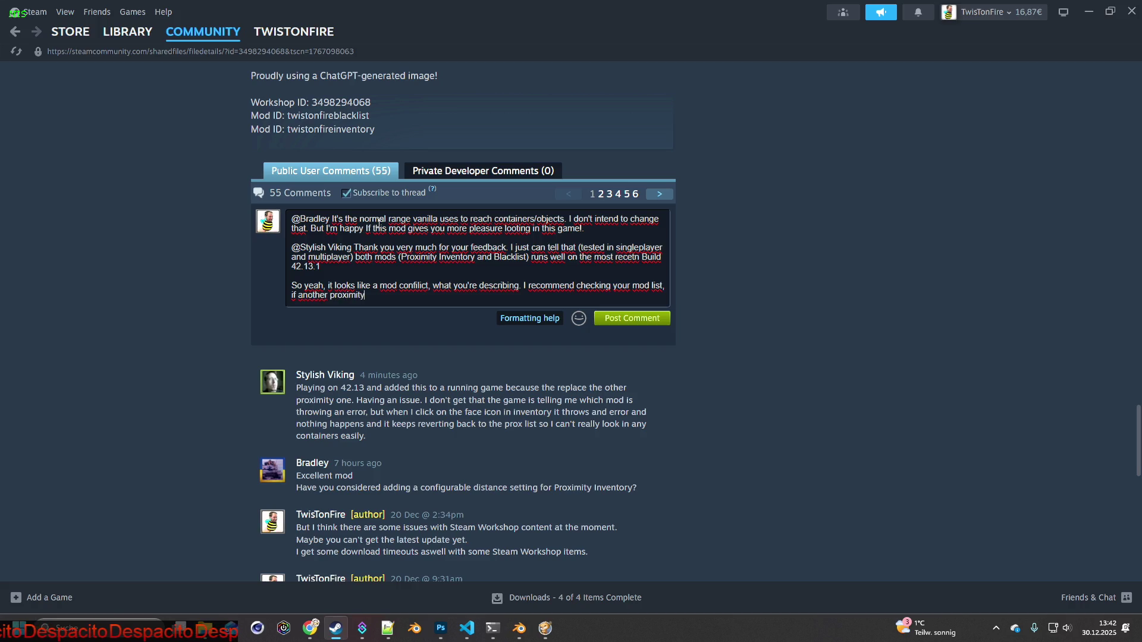
{"action": "type", "text": "inventory is "}
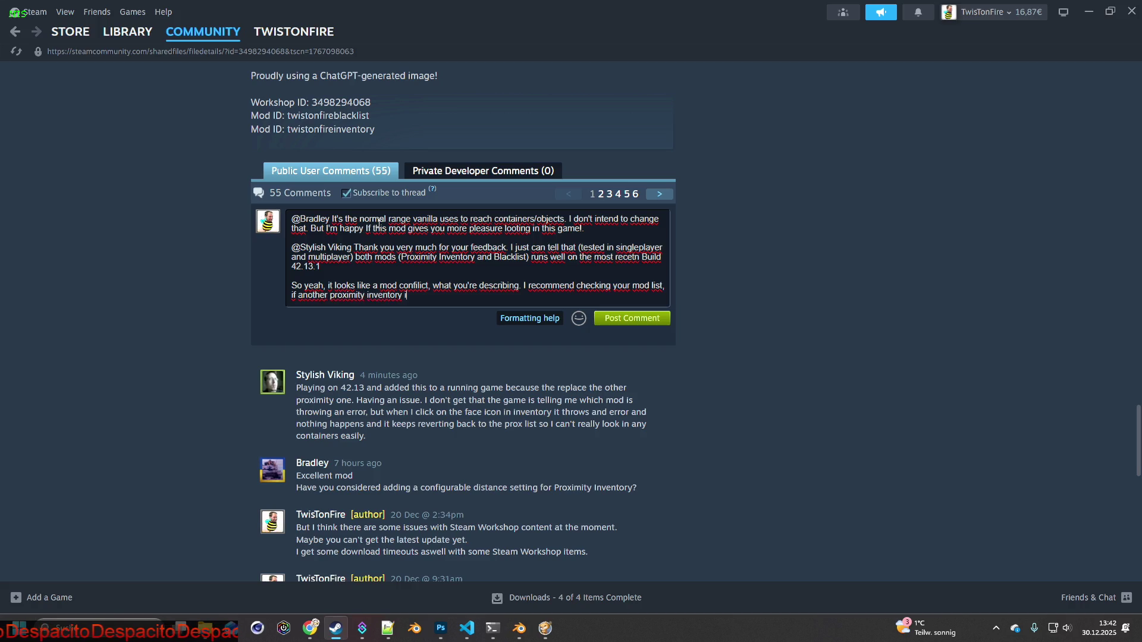
{"action": "type", "text": "loaded."}
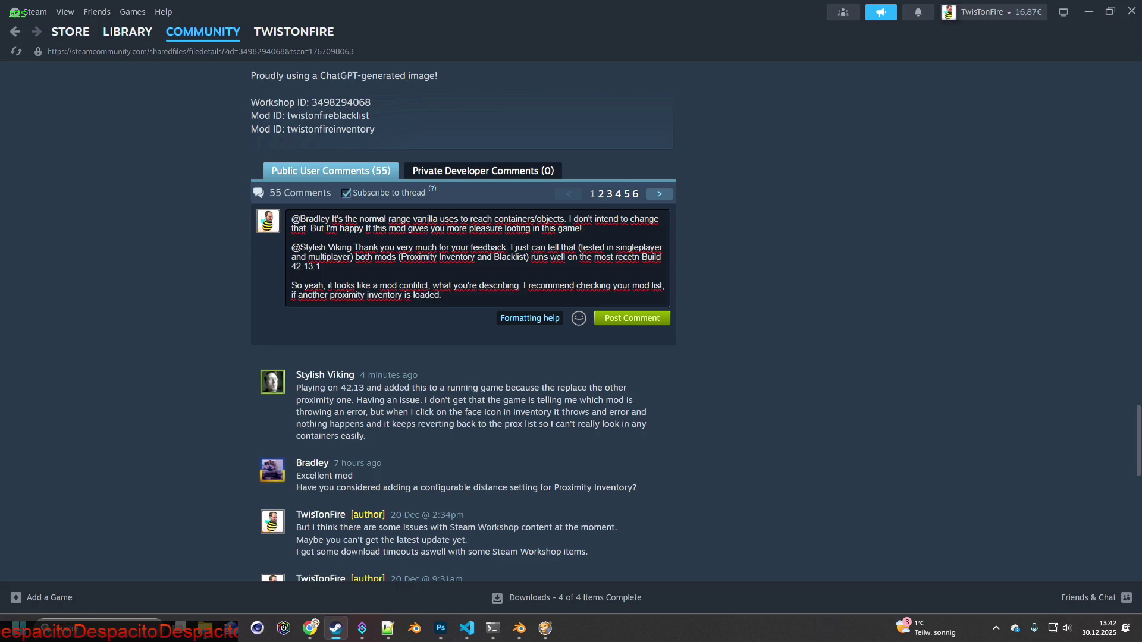
{"action": "left_click", "coordinate": [624, 324]}
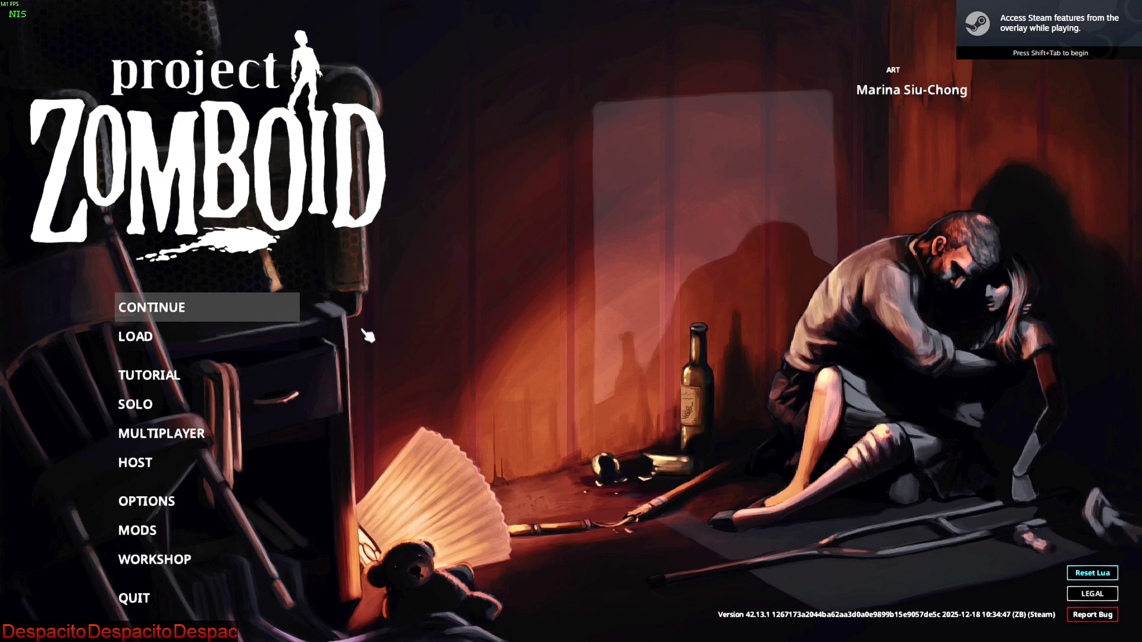
Choose CONTINUE on the Project Zomboid main menu and return to Steam during loading.
{"action": "key", "text": "Return"}
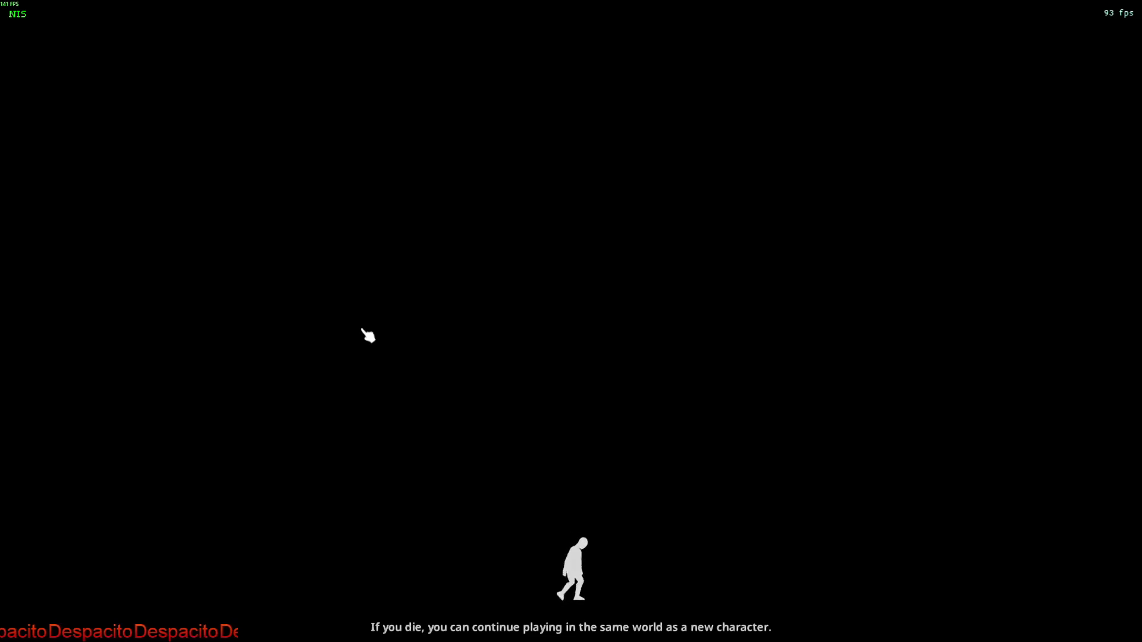
{"action": "key", "text": "alt+Tab"}
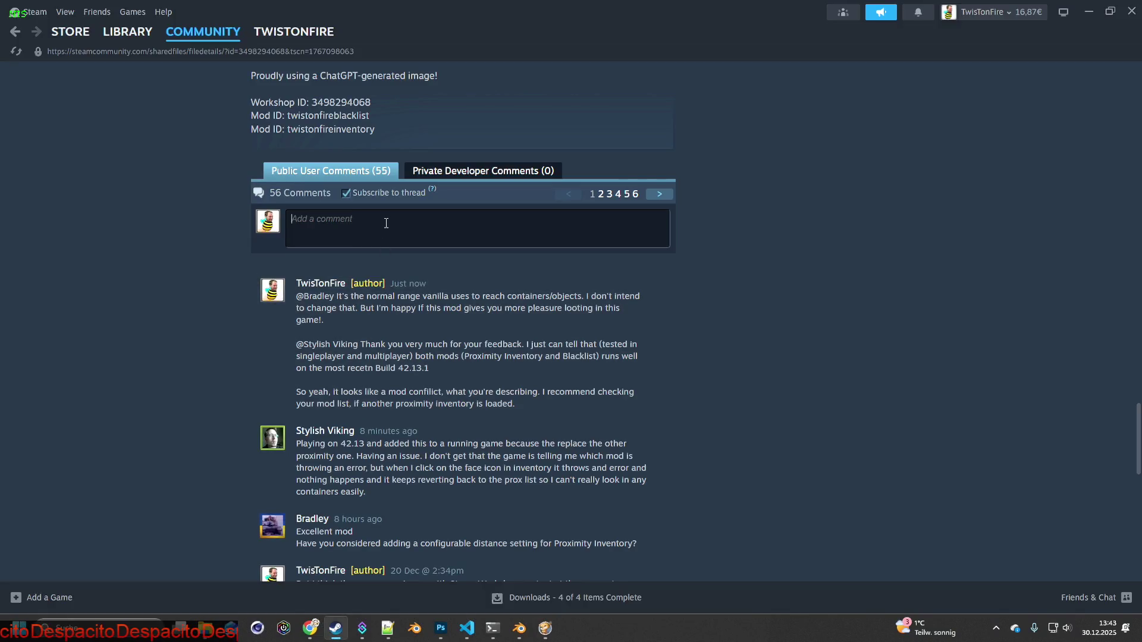
Post a follow-up asking the commenter to share what caused their error, then start the game.
{"action": "type", "text": "@Styl"}
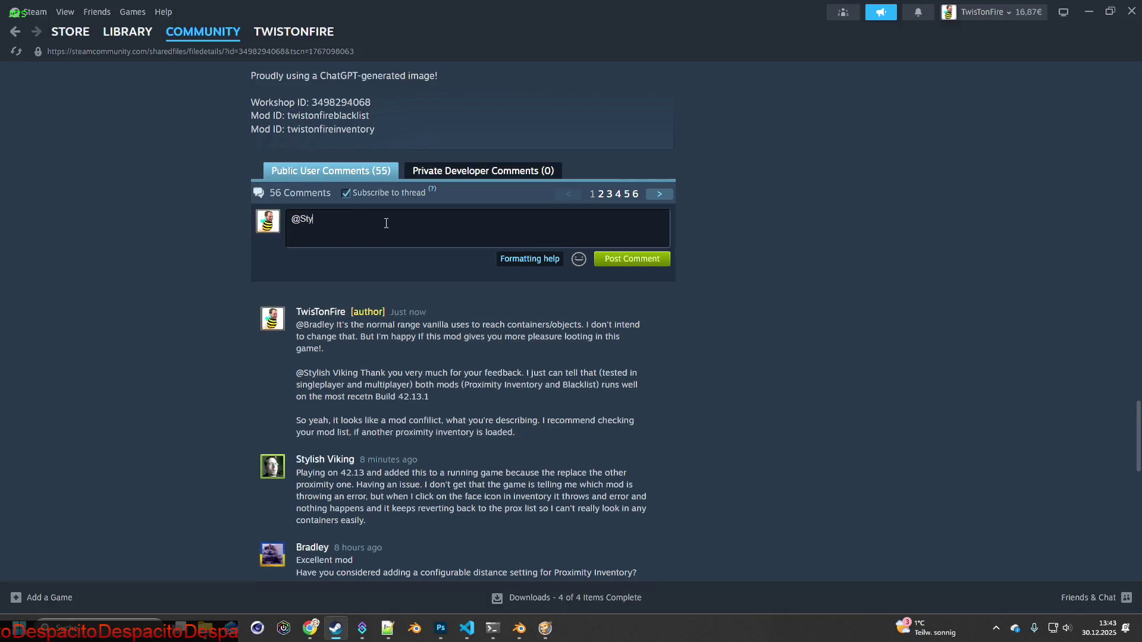
{"action": "type", "text": "ish Viking if you get the chance to find out, "}
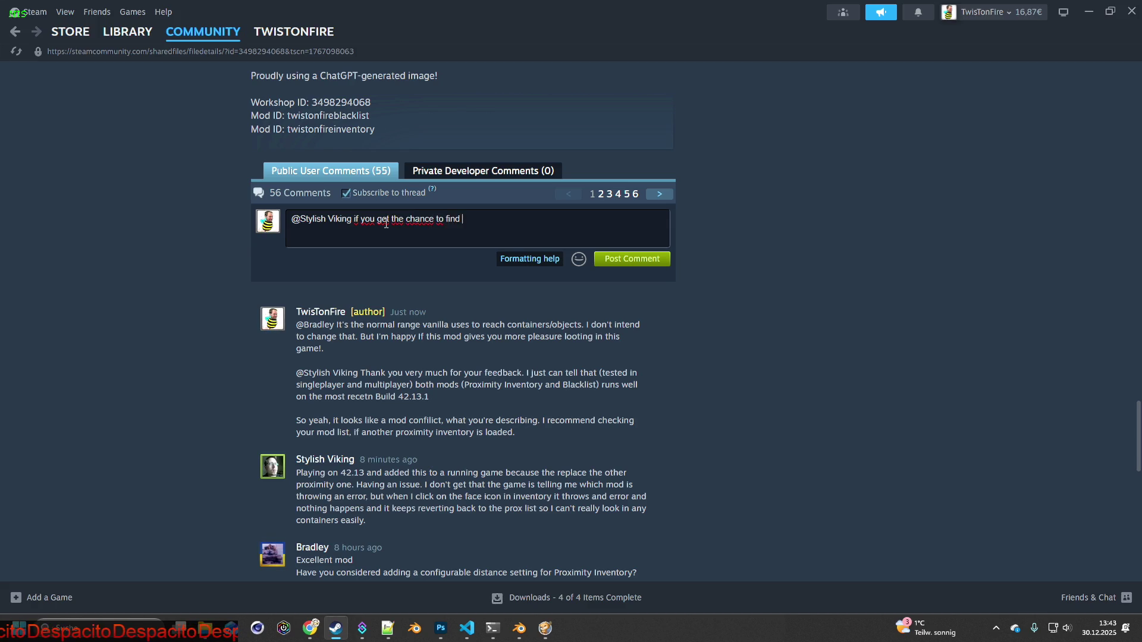
{"action": "type", "text": "what it "}
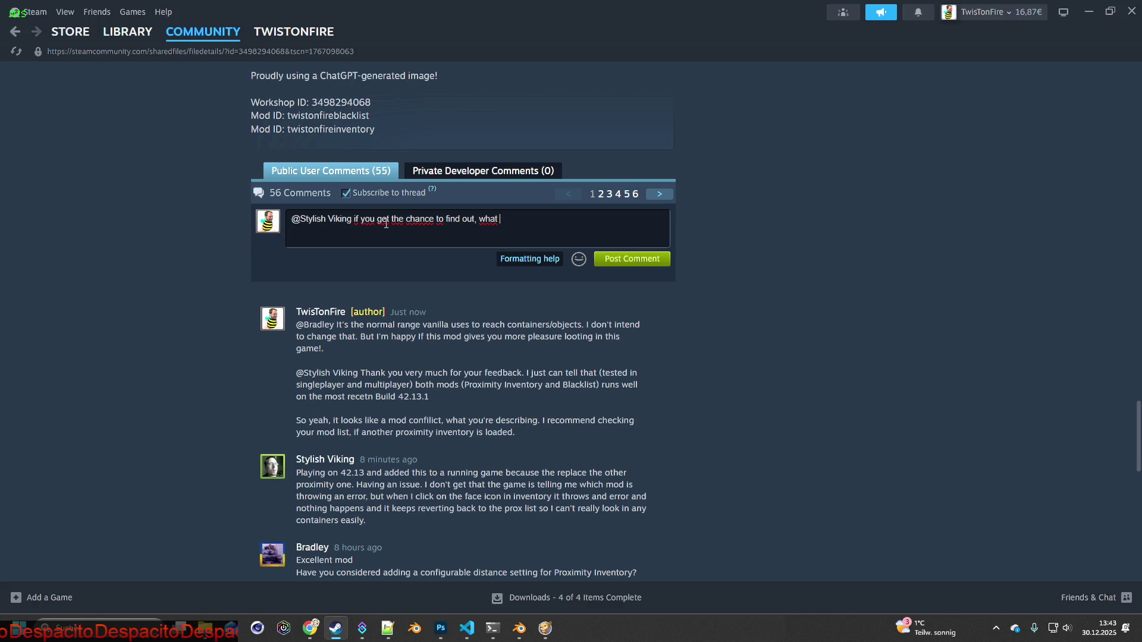
{"action": "type", "text": "caus"}
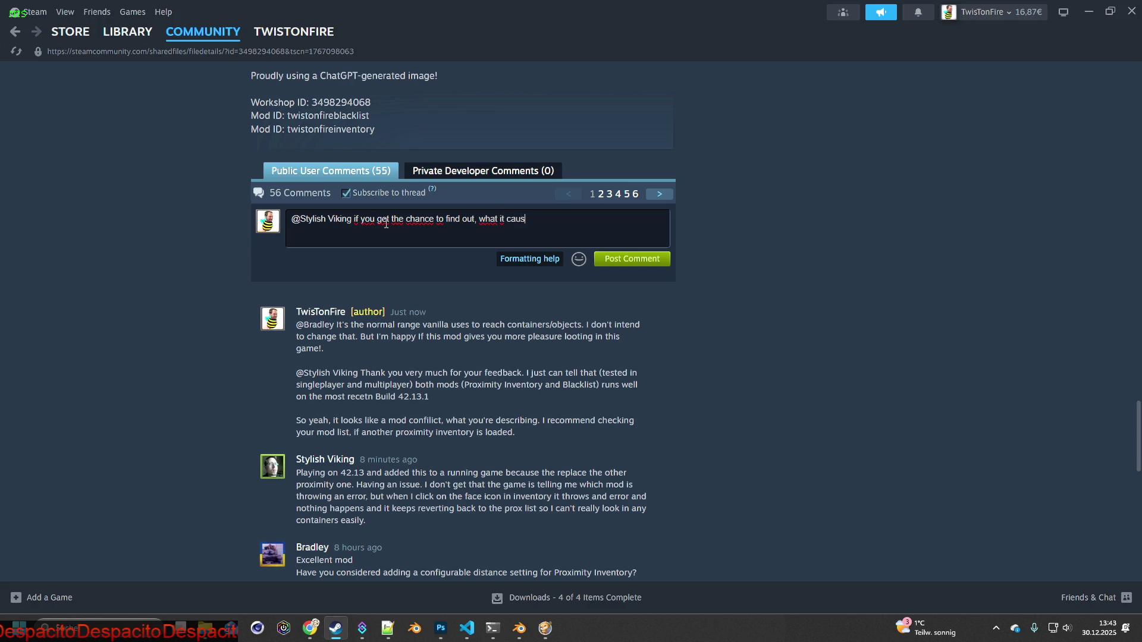
{"action": "key", "text": "ctrl+BackSpace"}
{"action": "key", "text": "ctrl+BackSpace"}
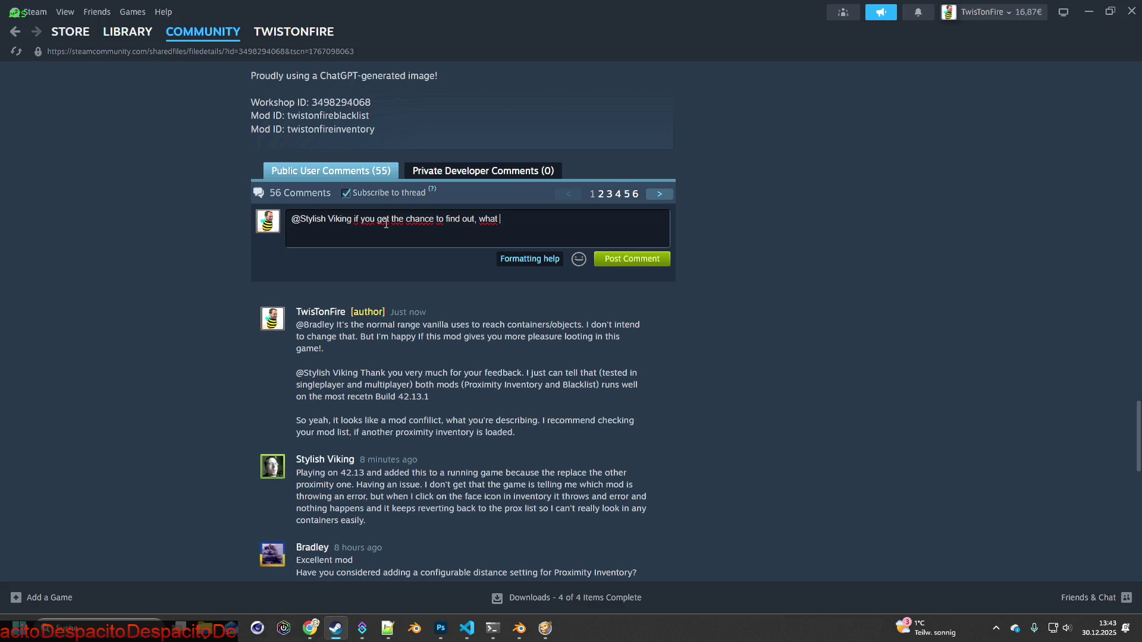
{"action": "type", "text": "ca"}
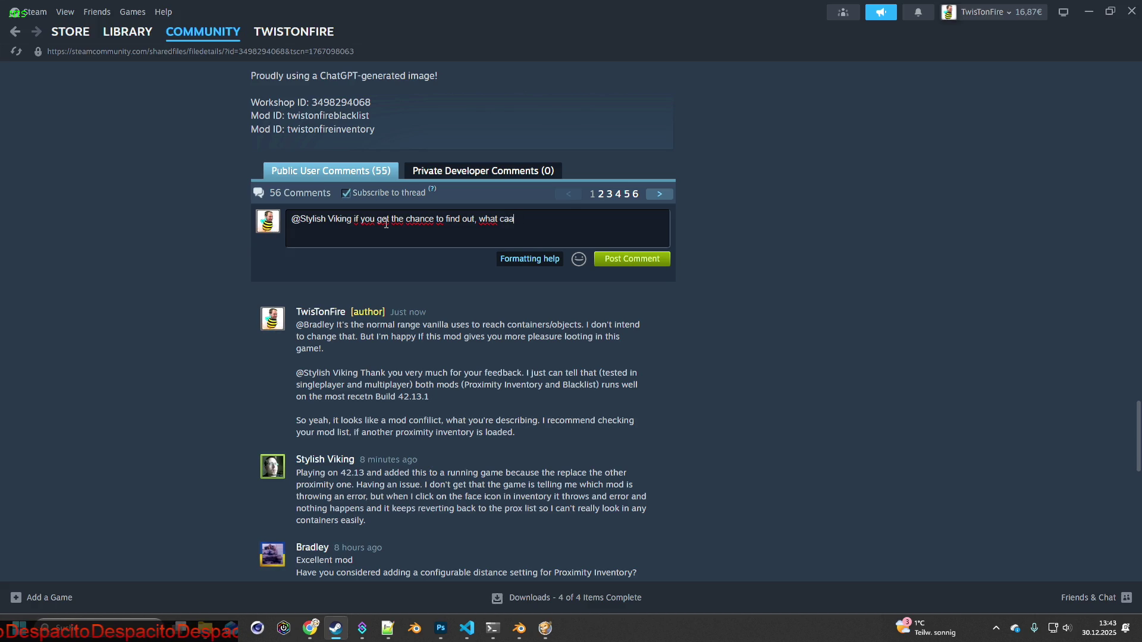
{"action": "type", "text": "used your e"}
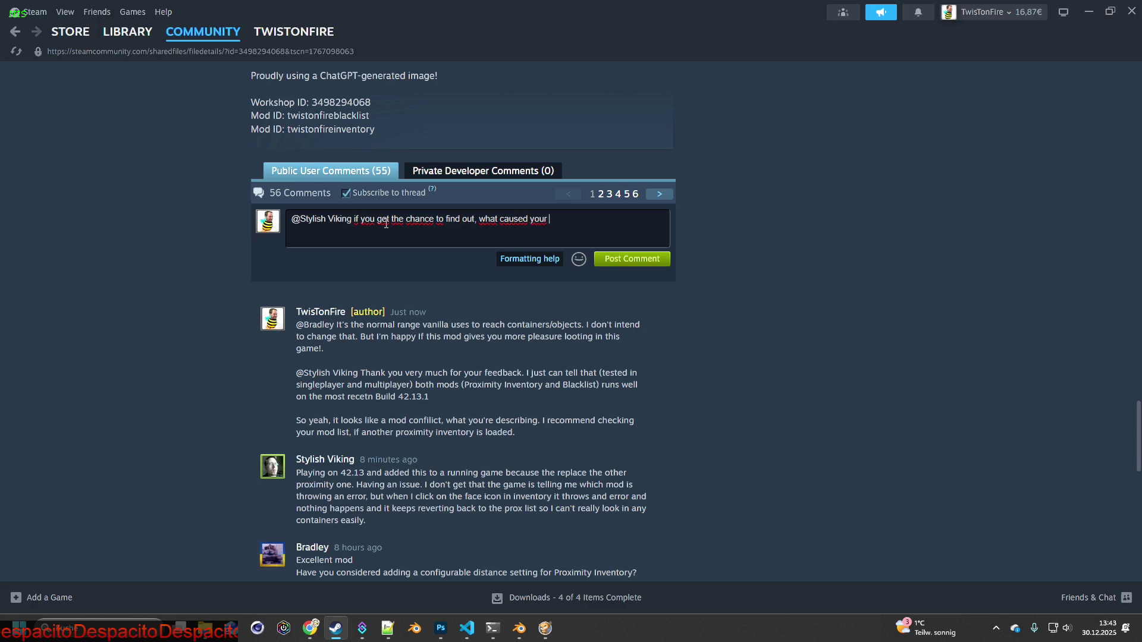
{"action": "type", "text": "rror, let me know!"}
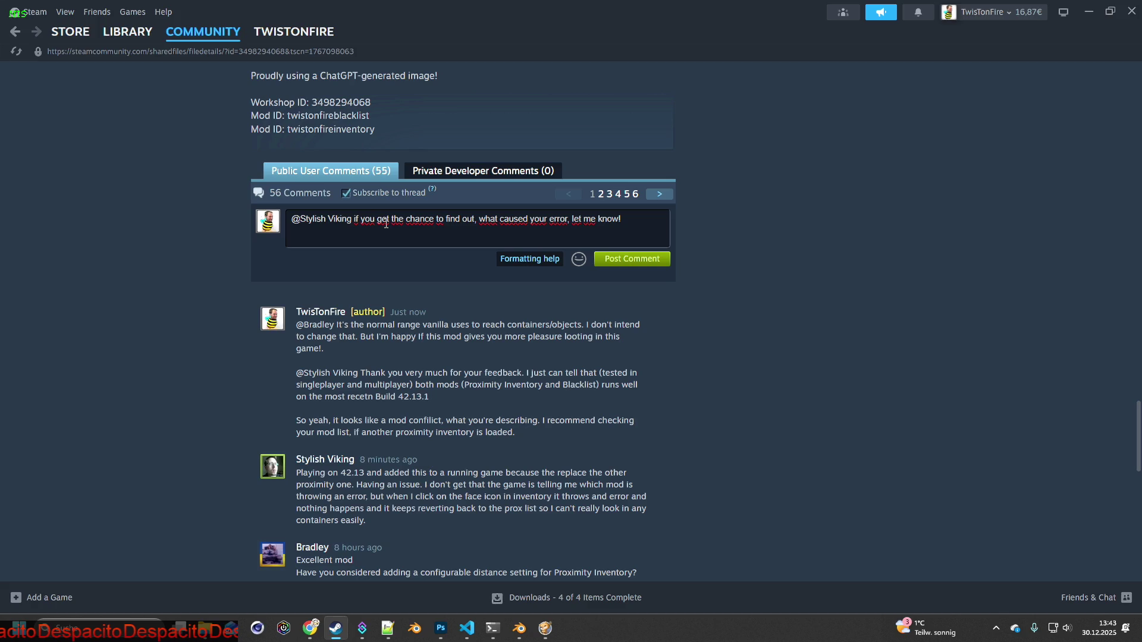
{"action": "left_click", "coordinate": [627, 259]}
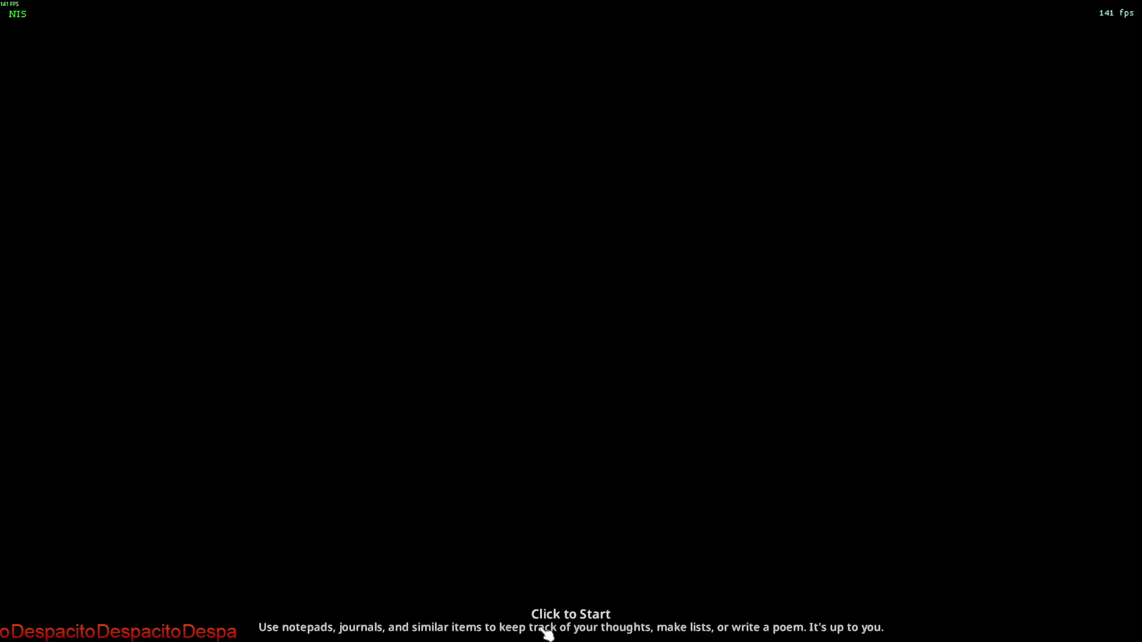
{"action": "left_click", "coordinate": [548, 635]}
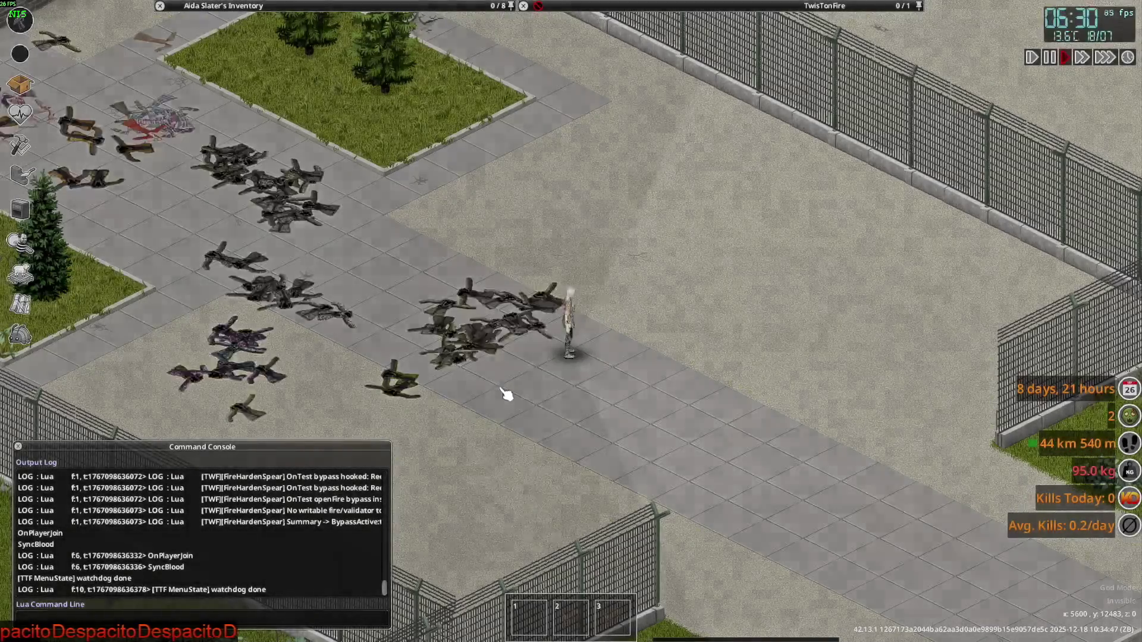
Put on the red Sweater Dress from the inventory.
{"action": "scroll", "coordinate": [503, 393], "scroll_direction": "up", "scroll_amount": 5}
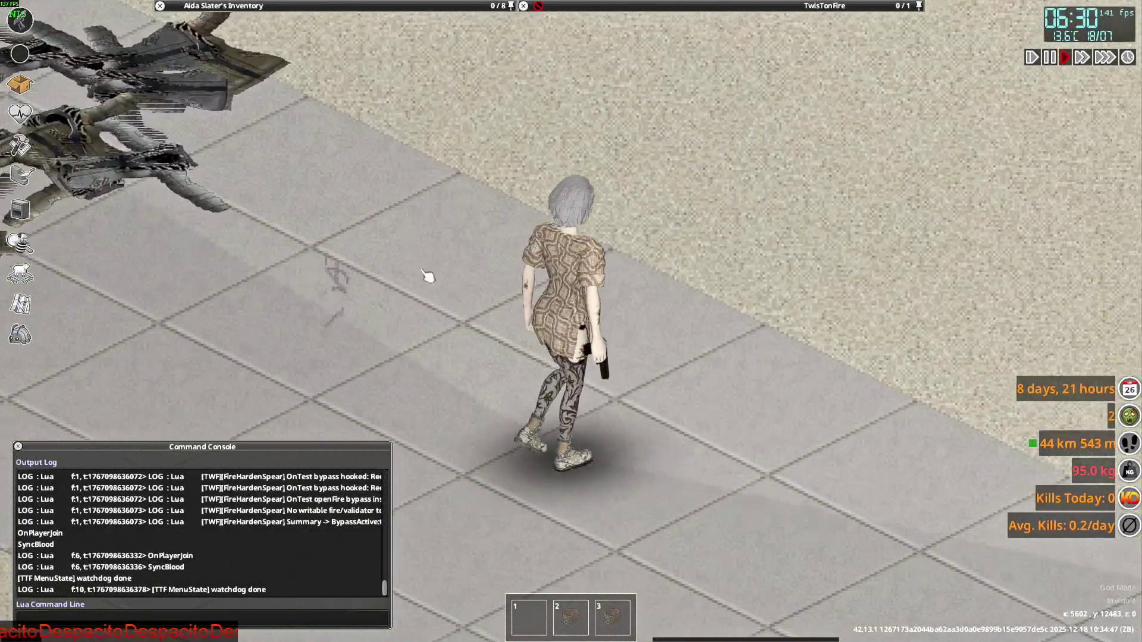
{"action": "mouse_move", "coordinate": [247, 81]}
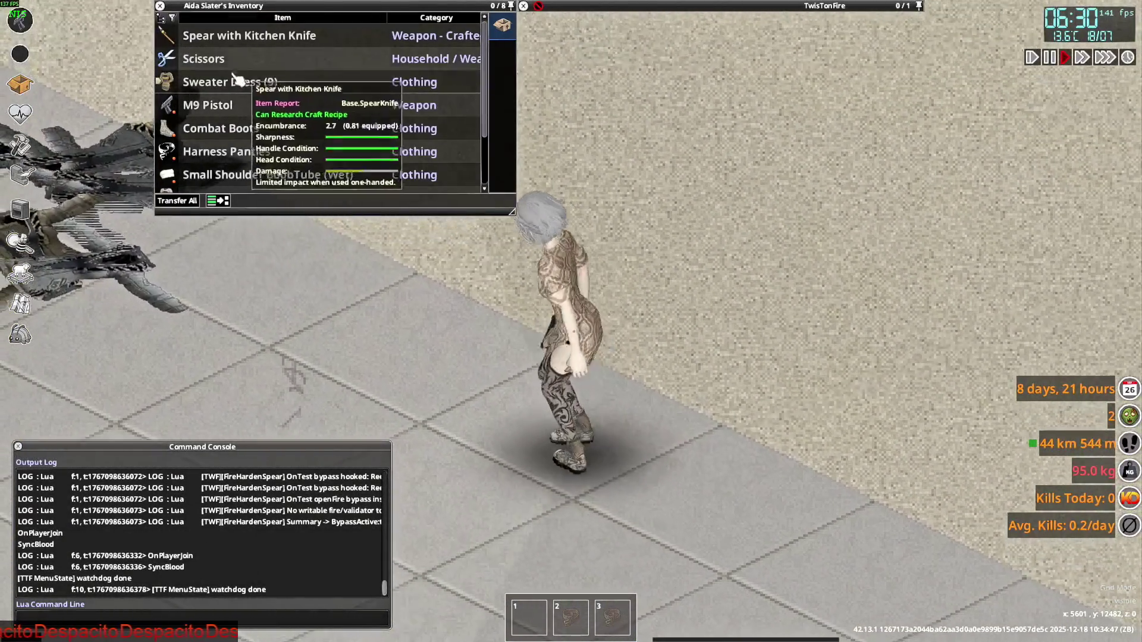
{"action": "scroll", "coordinate": [248, 128], "scroll_direction": "down", "scroll_amount": 3}
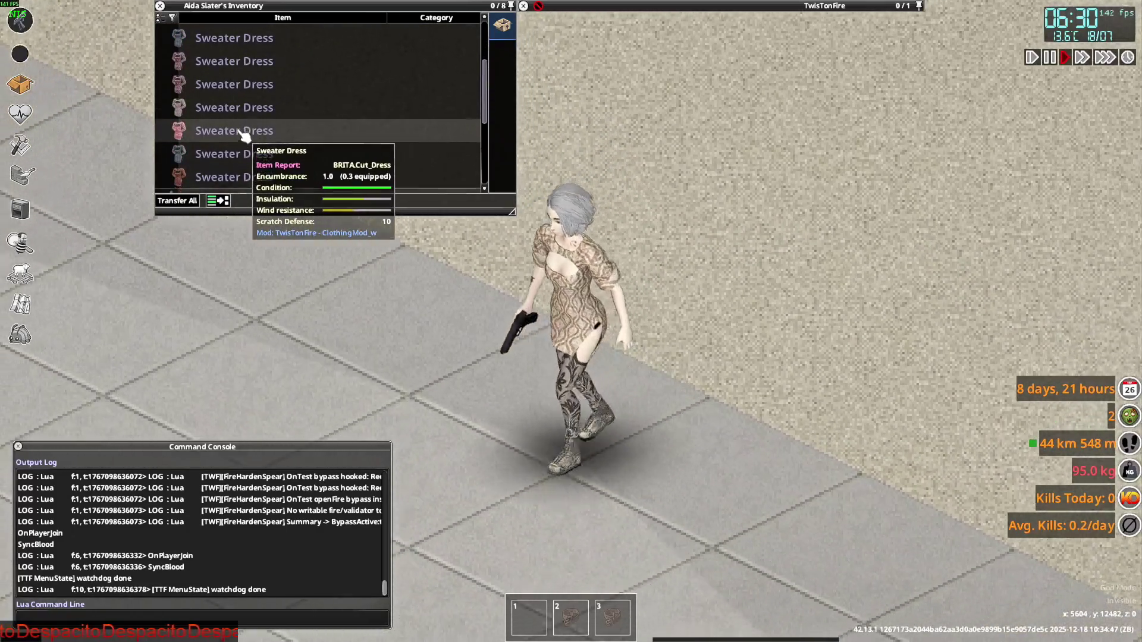
{"action": "scroll", "coordinate": [241, 113], "scroll_direction": "up", "scroll_amount": 3}
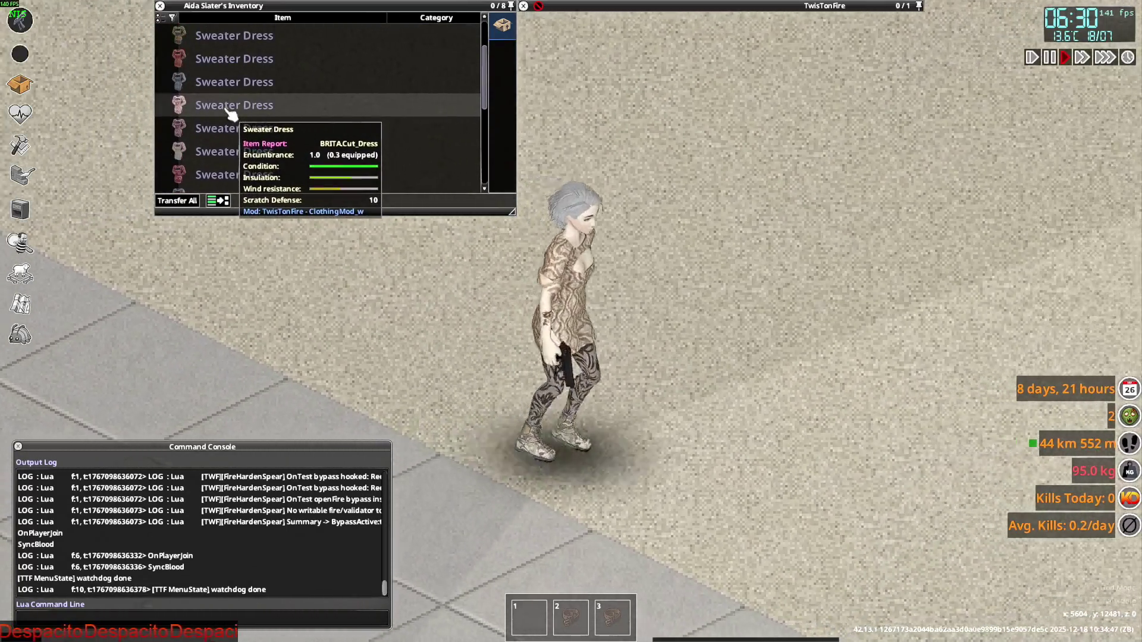
{"action": "right_click", "coordinate": [227, 59]}
{"action": "left_click", "coordinate": [257, 95]}
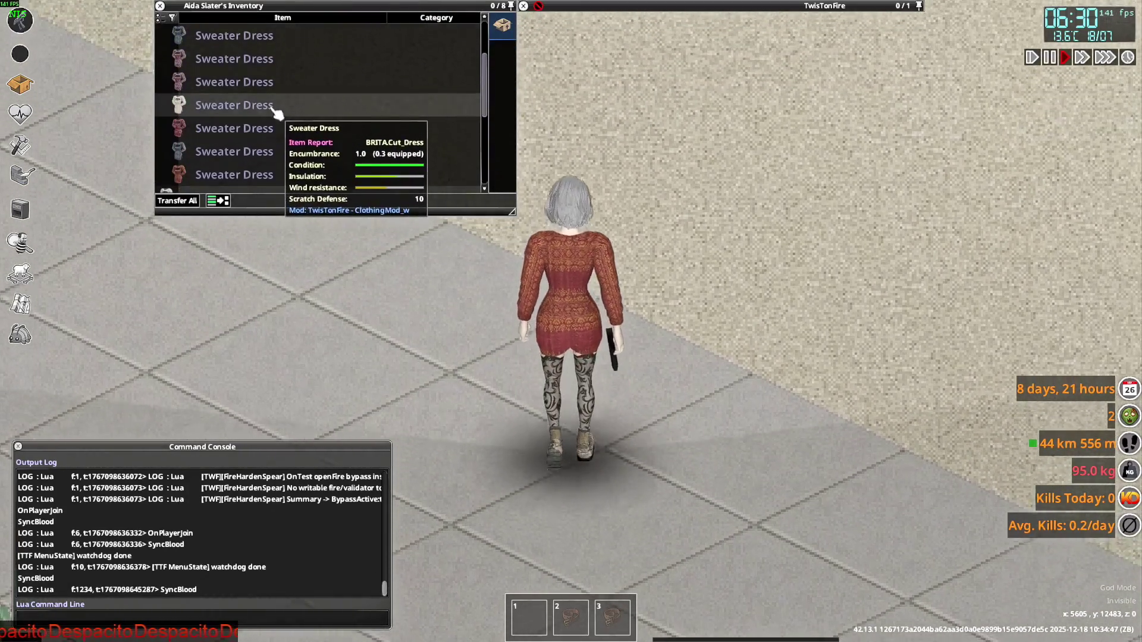
Roll up and unroll the Sweater Dress sleeves, then drop the dress on the ground.
{"action": "scroll", "coordinate": [280, 132], "scroll_direction": "down", "scroll_amount": 3}
{"action": "scroll", "coordinate": [282, 146], "scroll_direction": "down", "scroll_amount": 2}
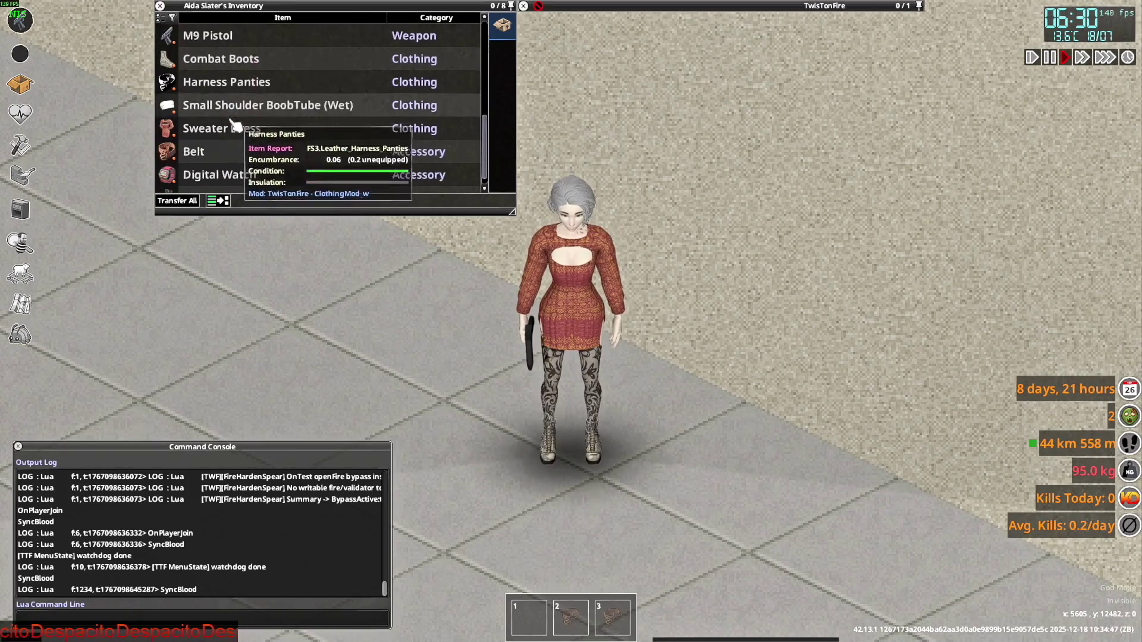
{"action": "right_click", "coordinate": [228, 126]}
{"action": "mouse_move", "coordinate": [242, 142]}
{"action": "left_click", "coordinate": [286, 158]}
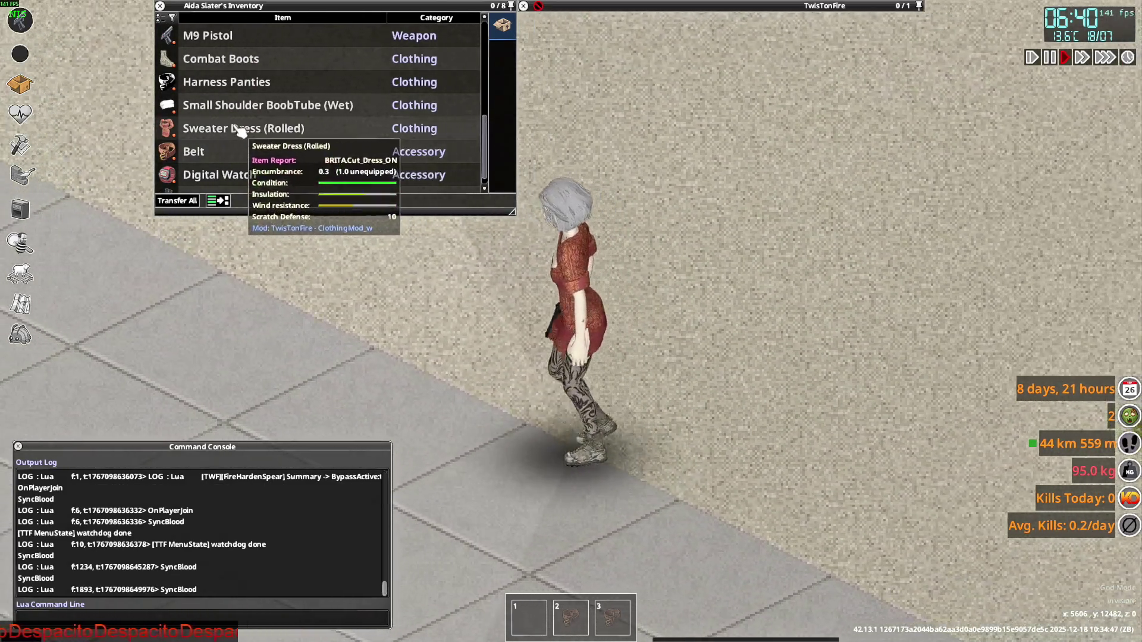
{"action": "right_click", "coordinate": [236, 129]}
{"action": "left_click", "coordinate": [282, 162]}
{"action": "right_click", "coordinate": [232, 128]}
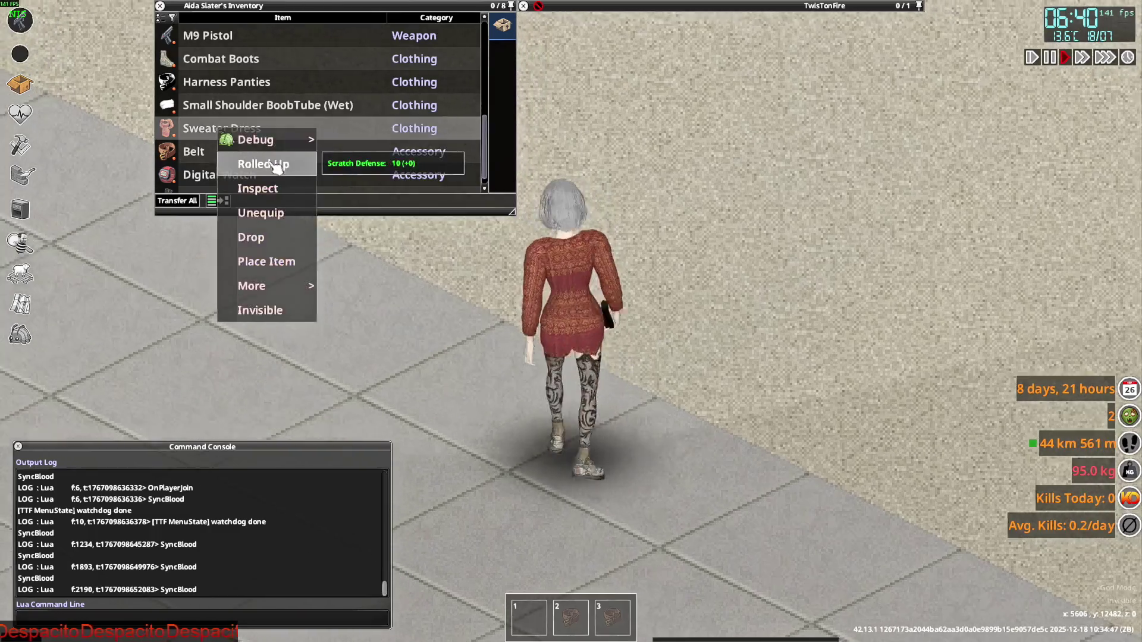
{"action": "left_click", "coordinate": [275, 161]}
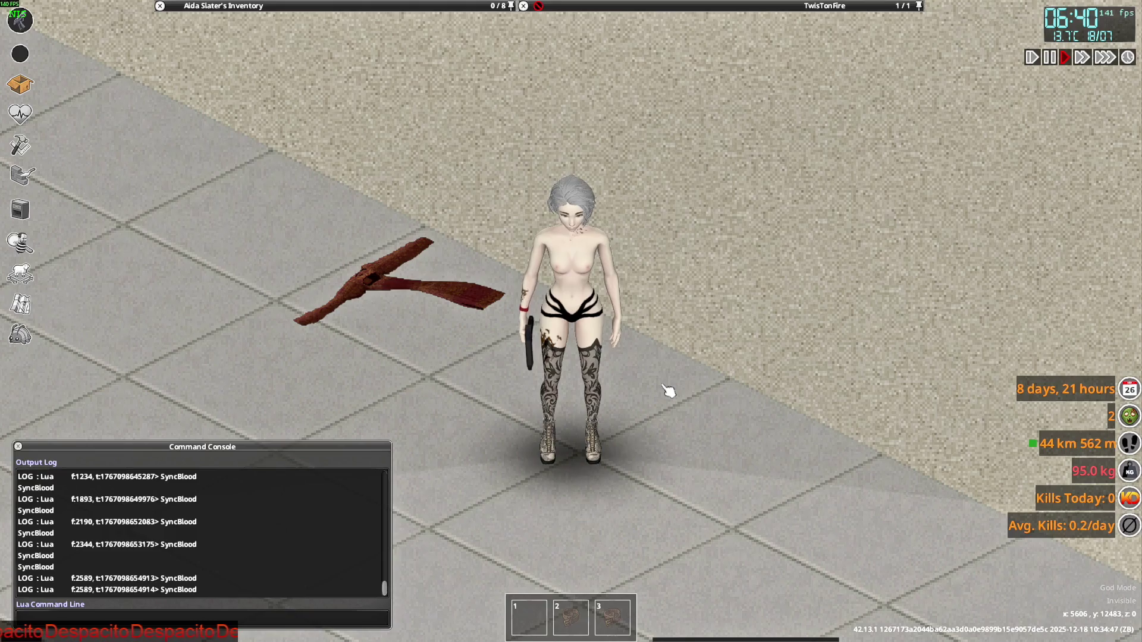
Walk to the dropped dress, roll up the sweater dress and take it off.
{"action": "key", "text": "w+a"}
{"action": "mouse_move", "coordinate": [193, 6]}
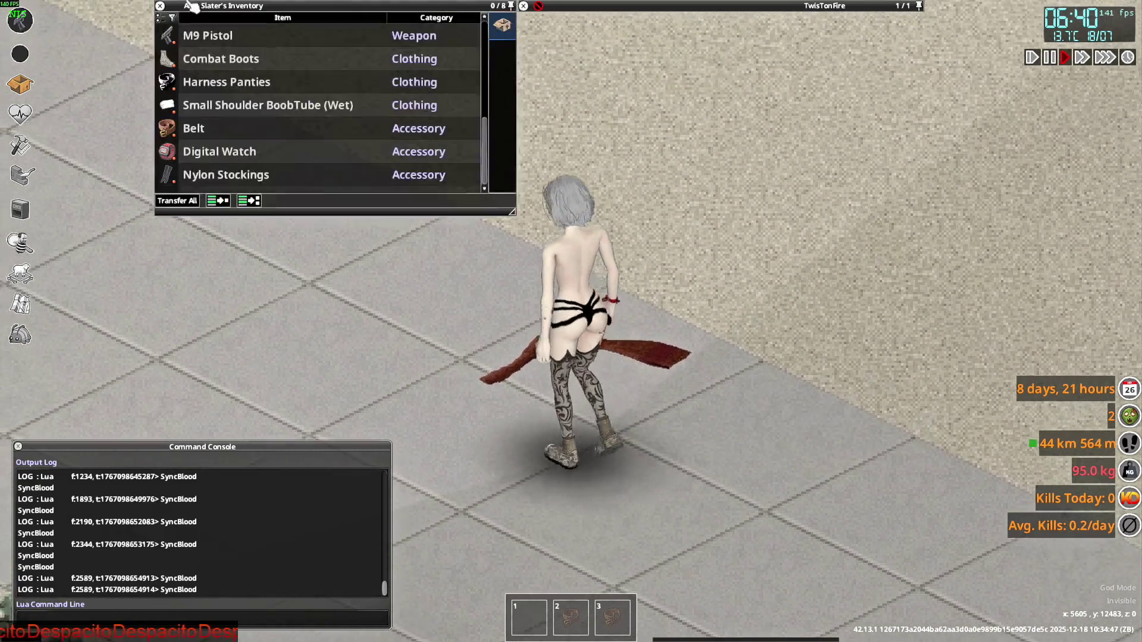
{"action": "scroll", "coordinate": [235, 143], "scroll_direction": "up", "scroll_amount": 3}
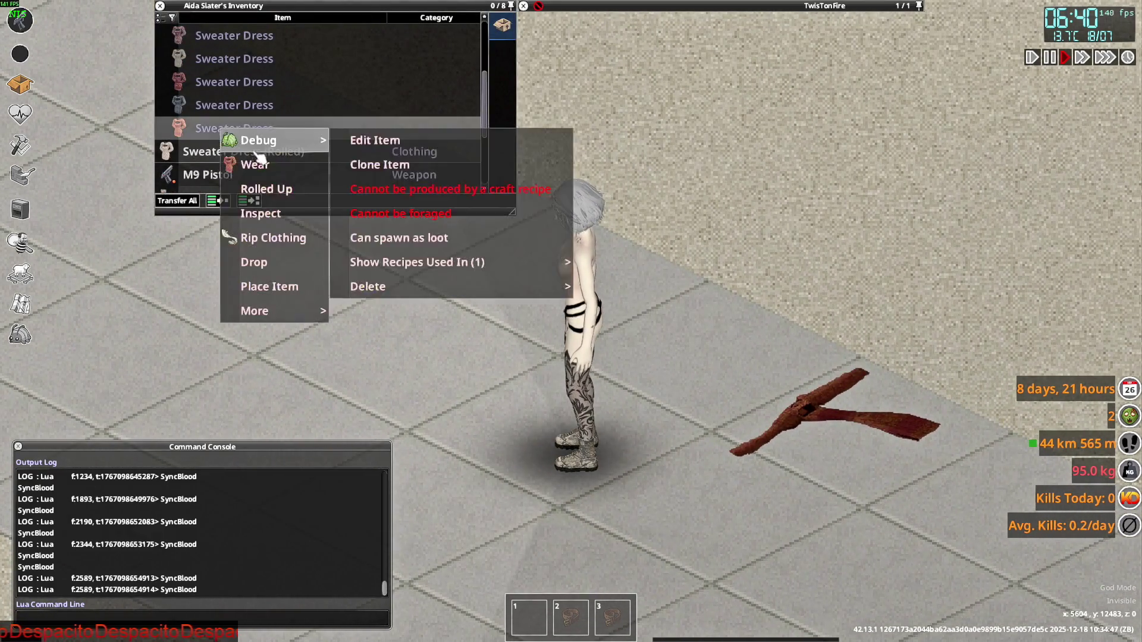
{"action": "key", "text": "s"}
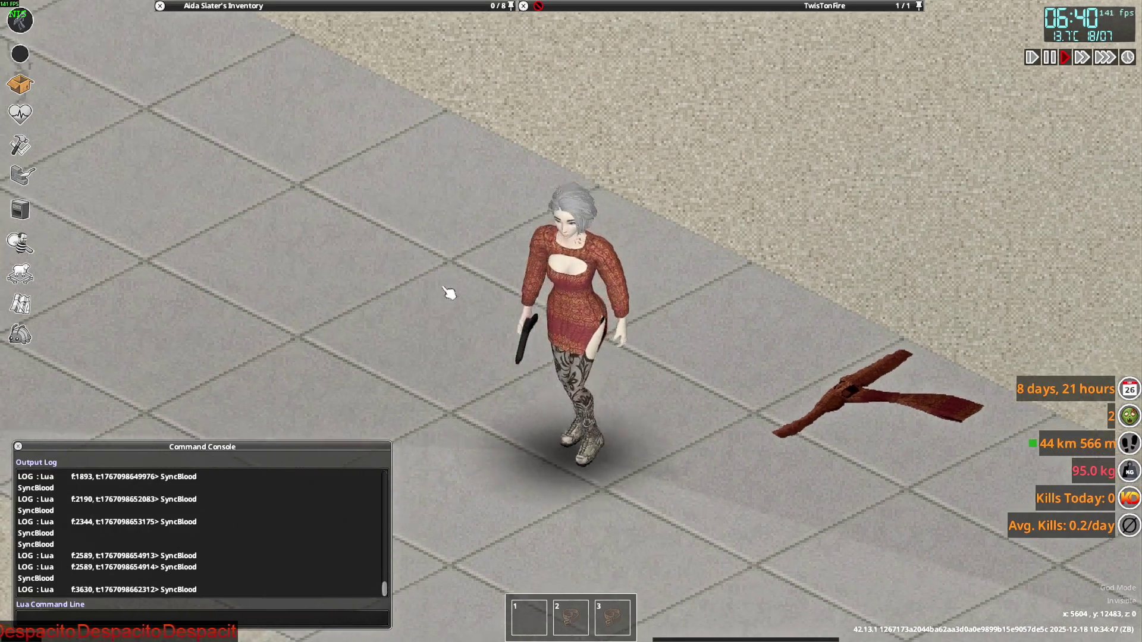
{"action": "key", "text": "w+d"}
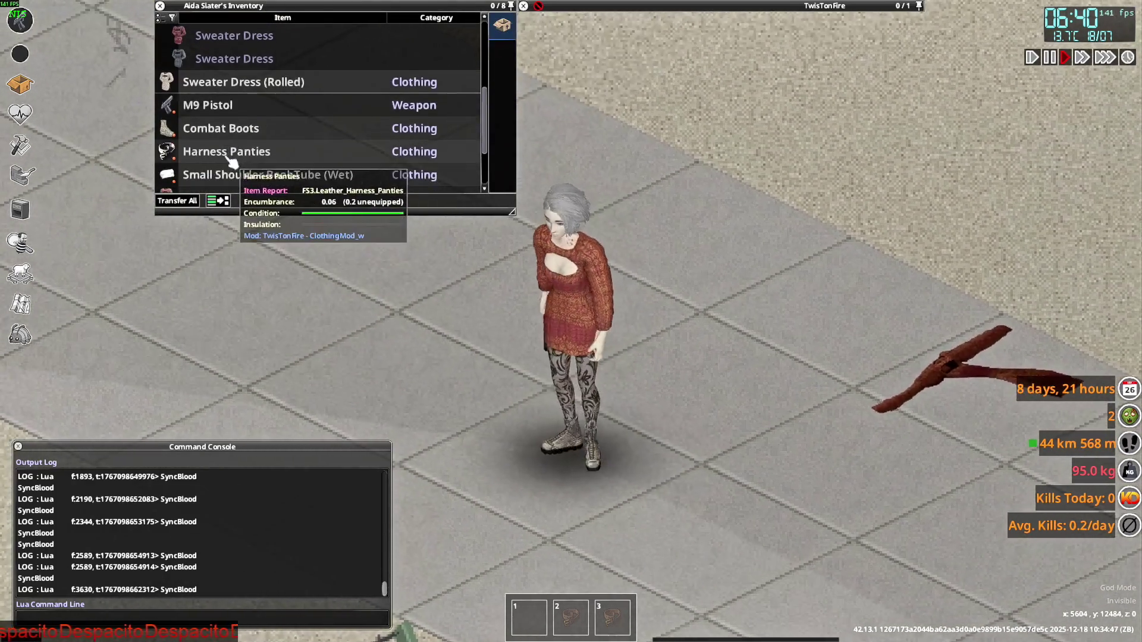
{"action": "left_click", "coordinate": [284, 185]}
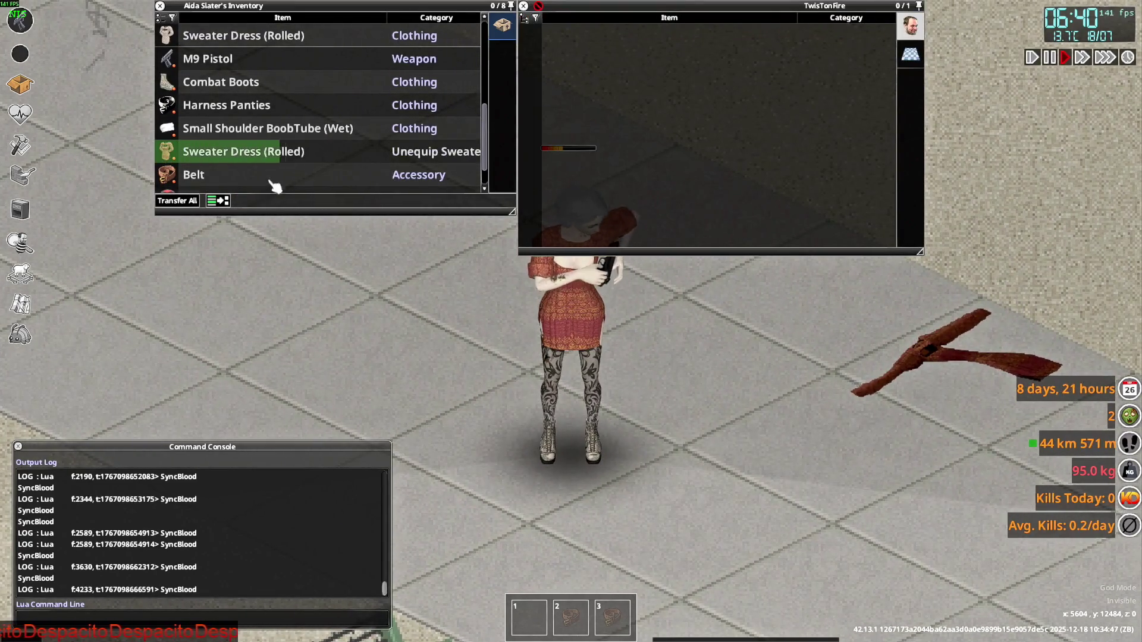
{"action": "double_click", "coordinate": [250, 162]}
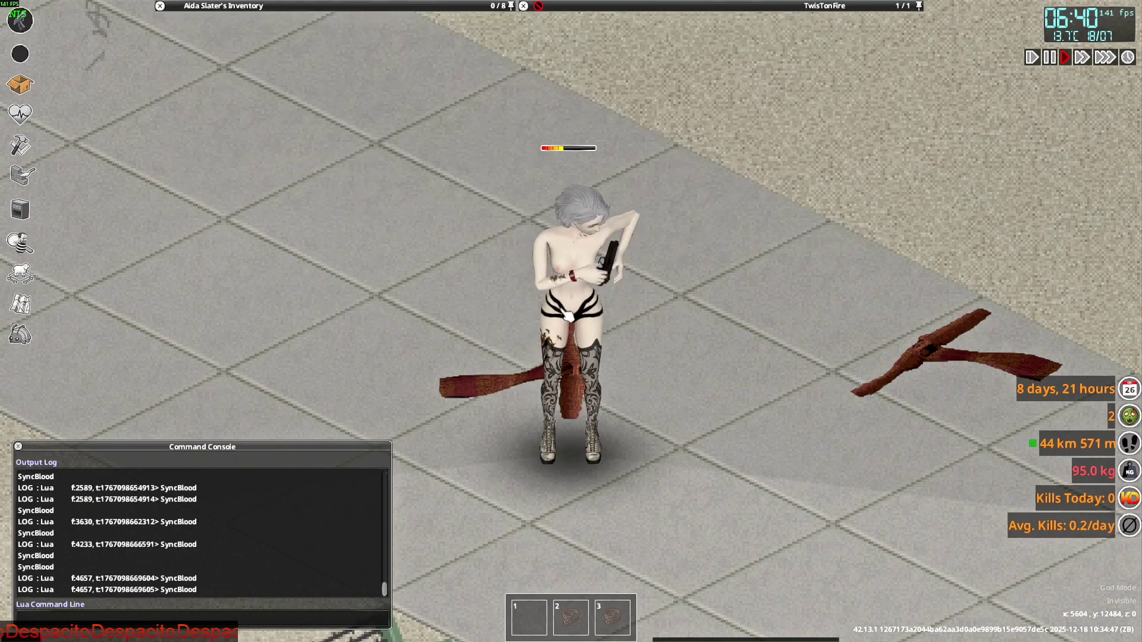
{"action": "key", "text": "s+d"}
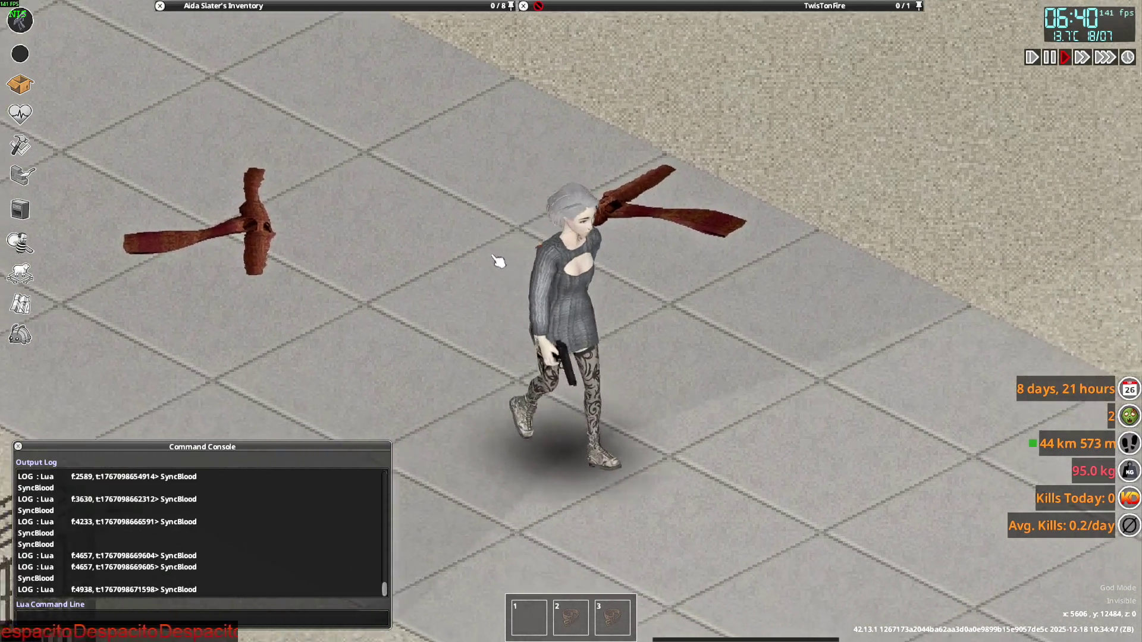
{"action": "scroll", "coordinate": [232, 169], "scroll_direction": "down", "scroll_amount": 2}
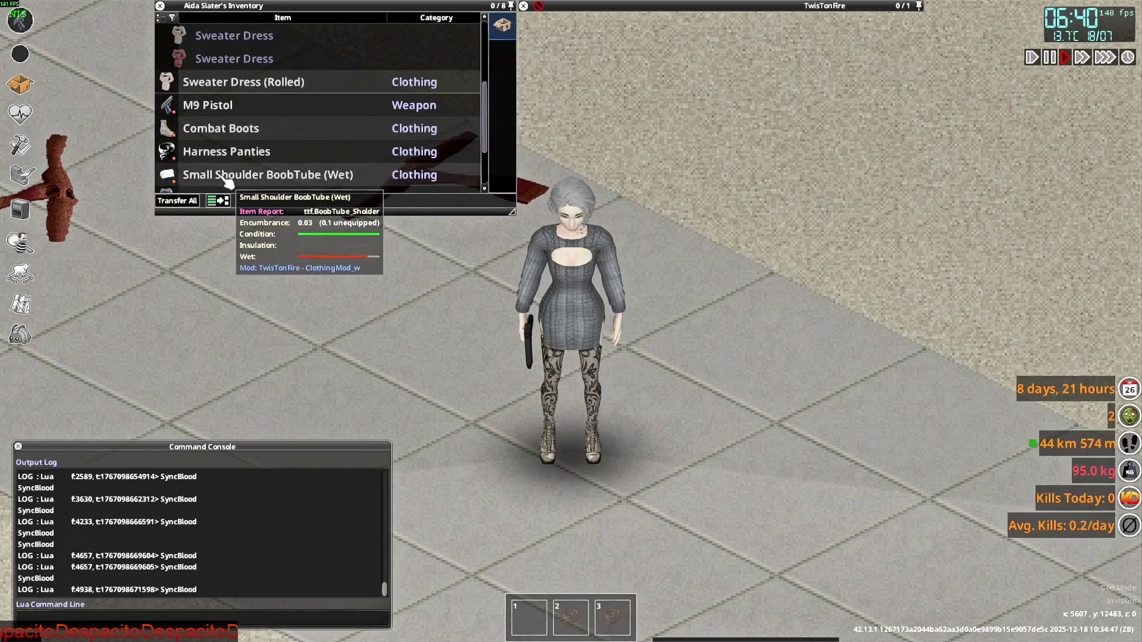
{"action": "left_click", "coordinate": [428, 344]}
Roll up the sweater dress again and take it off into the TwisTonFire container.
{"action": "key", "text": "s"}
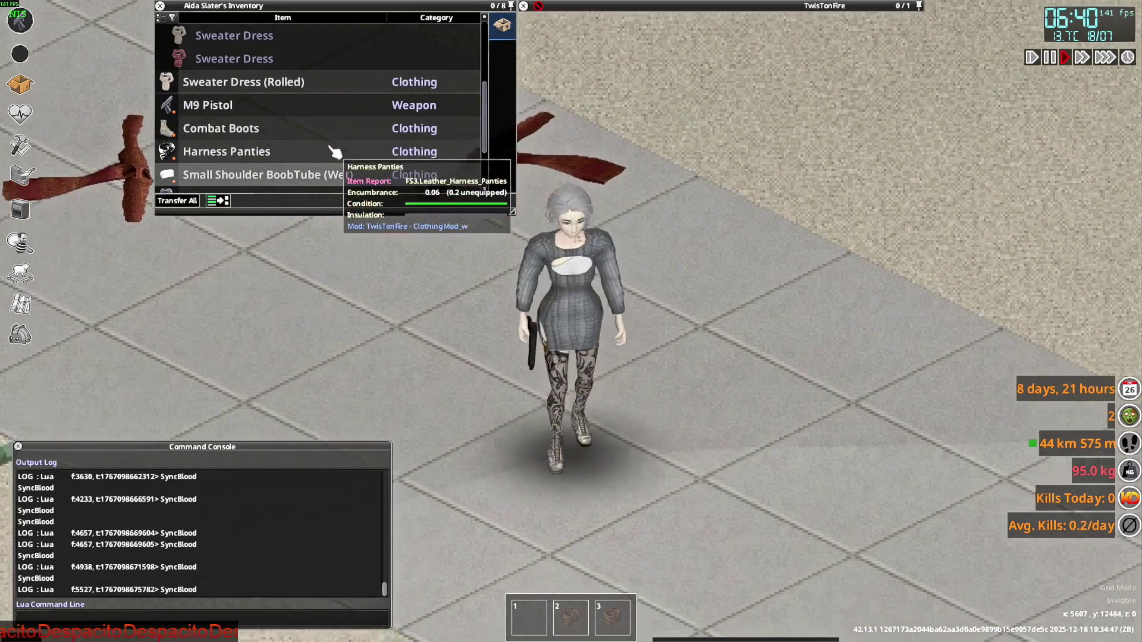
{"action": "key", "text": "w"}
{"action": "scroll", "coordinate": [169, 115], "scroll_direction": "up", "scroll_amount": 1}
{"action": "scroll", "coordinate": [242, 148], "scroll_direction": "down", "scroll_amount": 3}
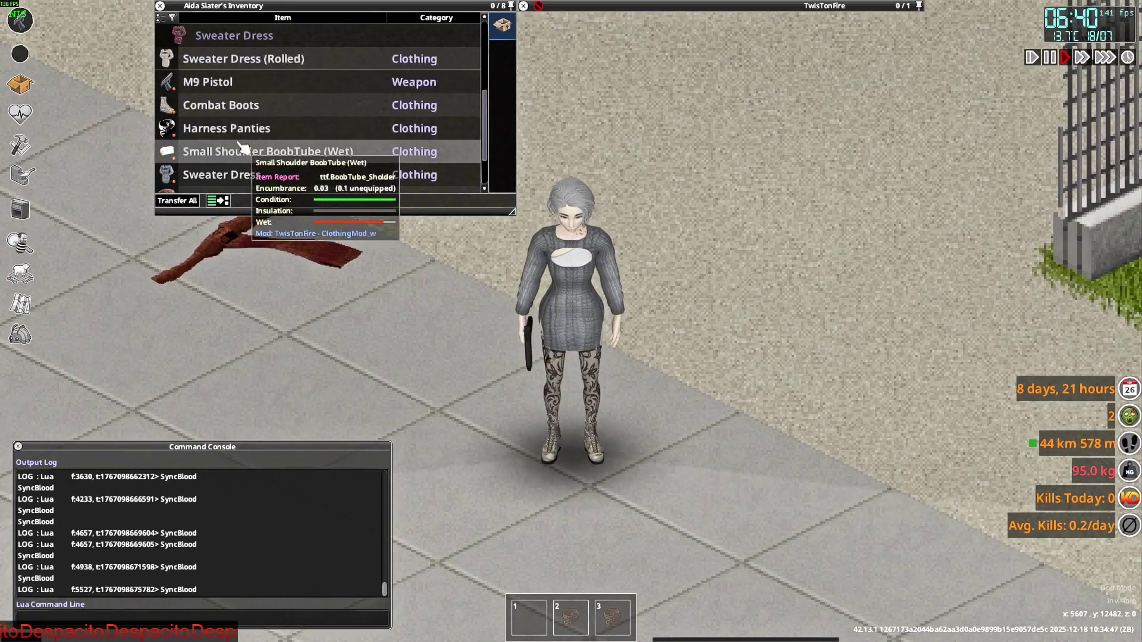
{"action": "key", "text": "s"}
{"action": "right_click", "coordinate": [231, 112]}
{"action": "left_click", "coordinate": [287, 144]}
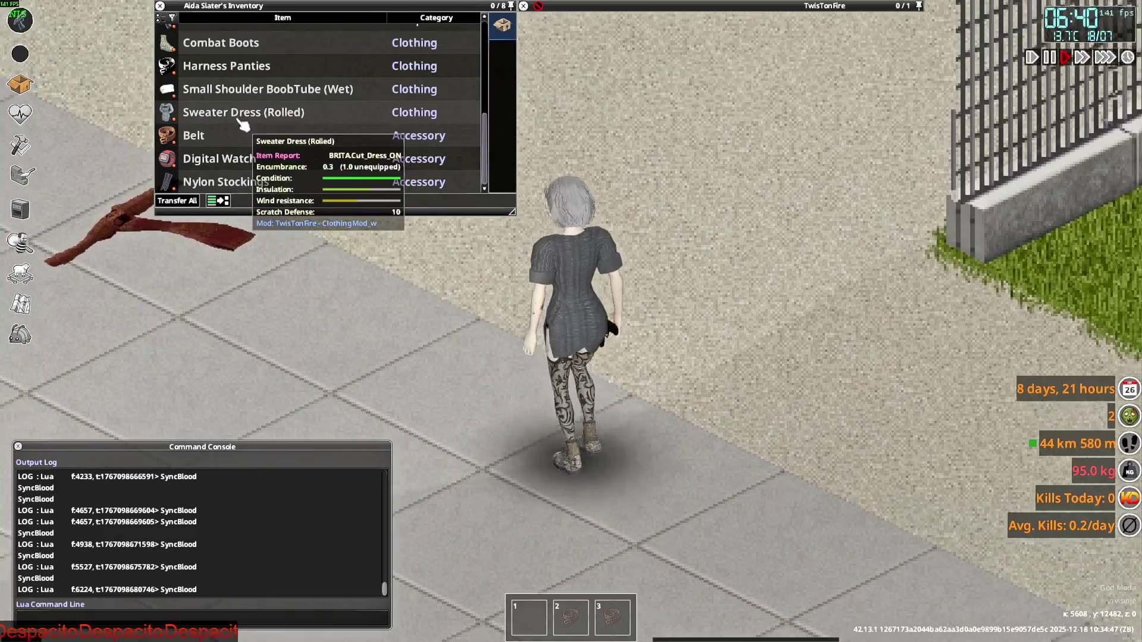
{"action": "double_click", "coordinate": [360, 116]}
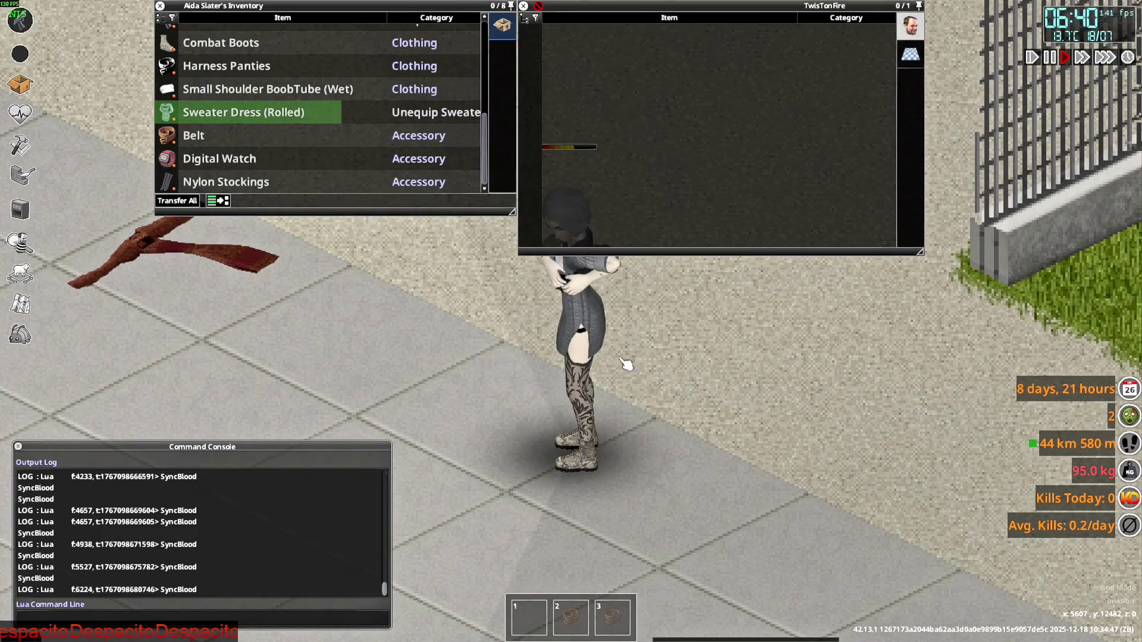
Walk the character along the pavement, then switch back to Blender.
{"action": "key", "text": "s"}
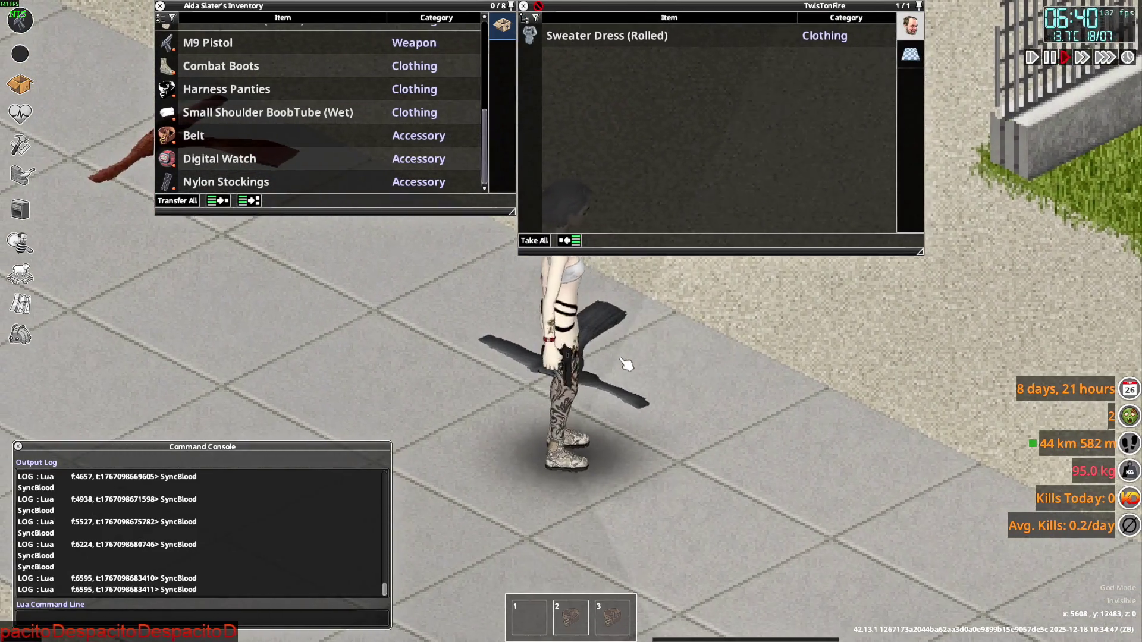
{"action": "key", "text": "a"}
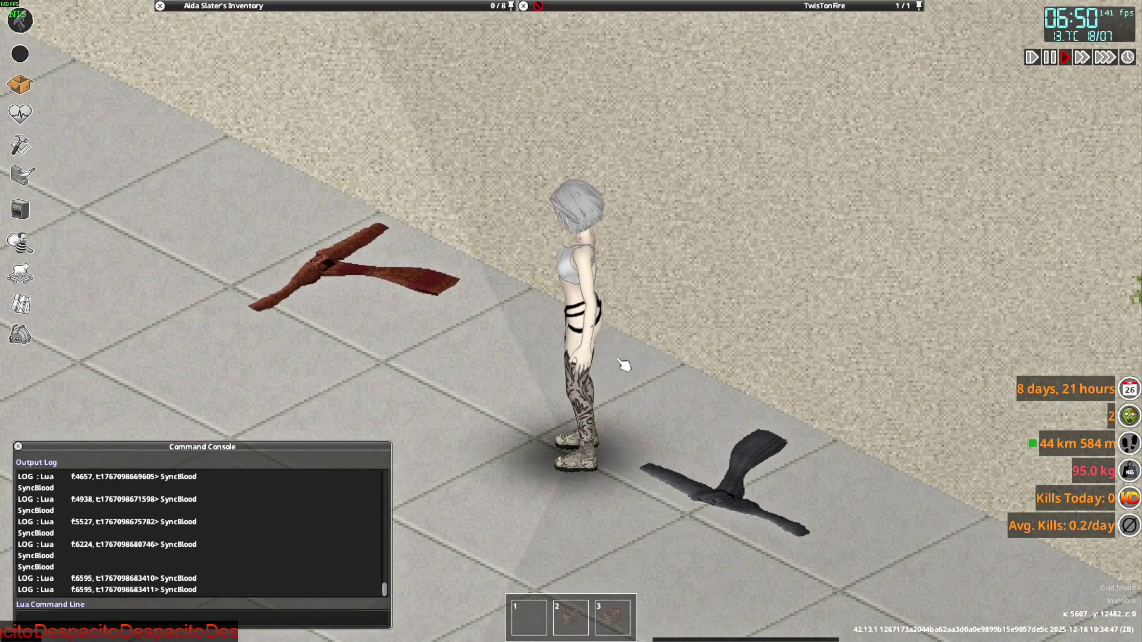
{"action": "scroll", "coordinate": [623, 364], "scroll_direction": "down", "scroll_amount": 3}
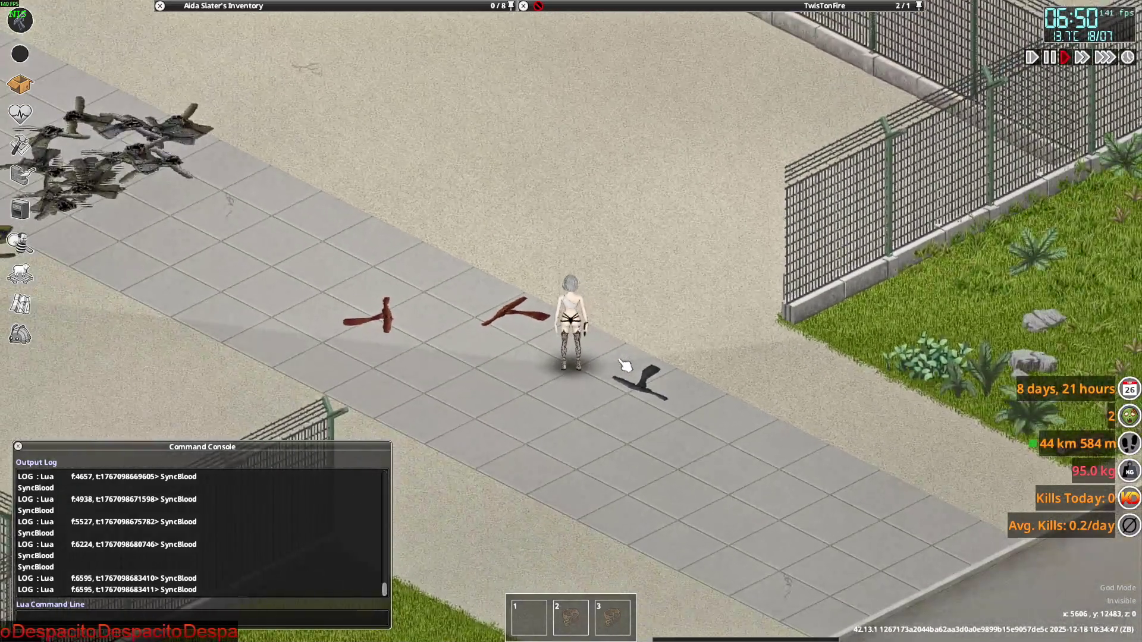
{"action": "scroll", "coordinate": [620, 360], "scroll_direction": "down", "scroll_amount": 1}
{"action": "key", "text": "alt+Tab"}
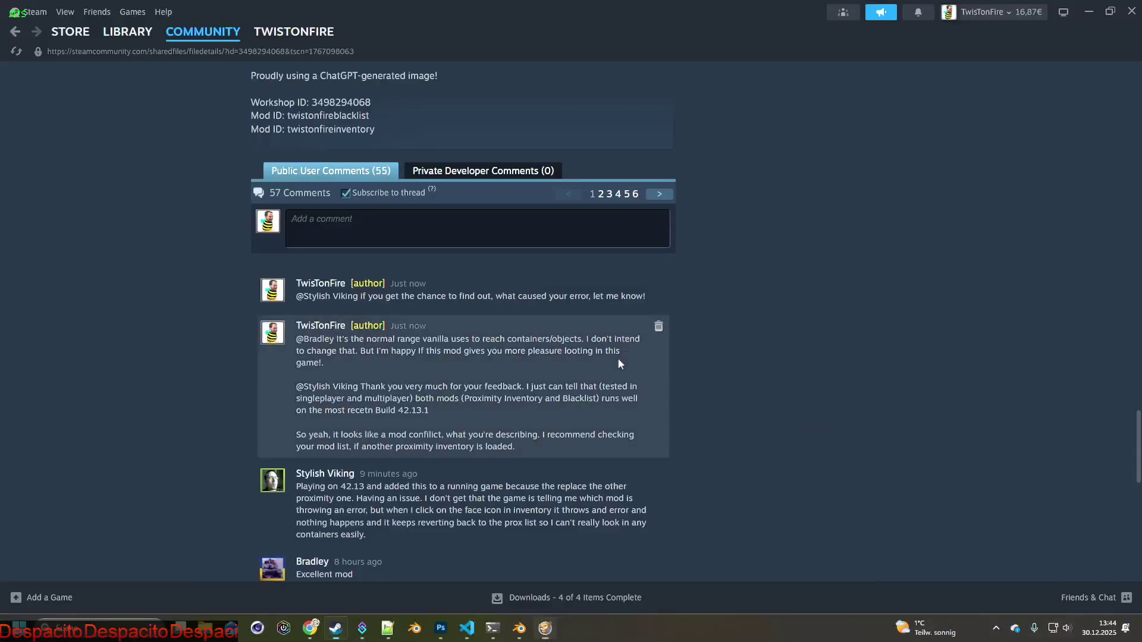
{"action": "key", "text": "alt+Tab"}
{"action": "key", "text": "alt+Tab"}
{"action": "key", "text": "alt+Tab"}
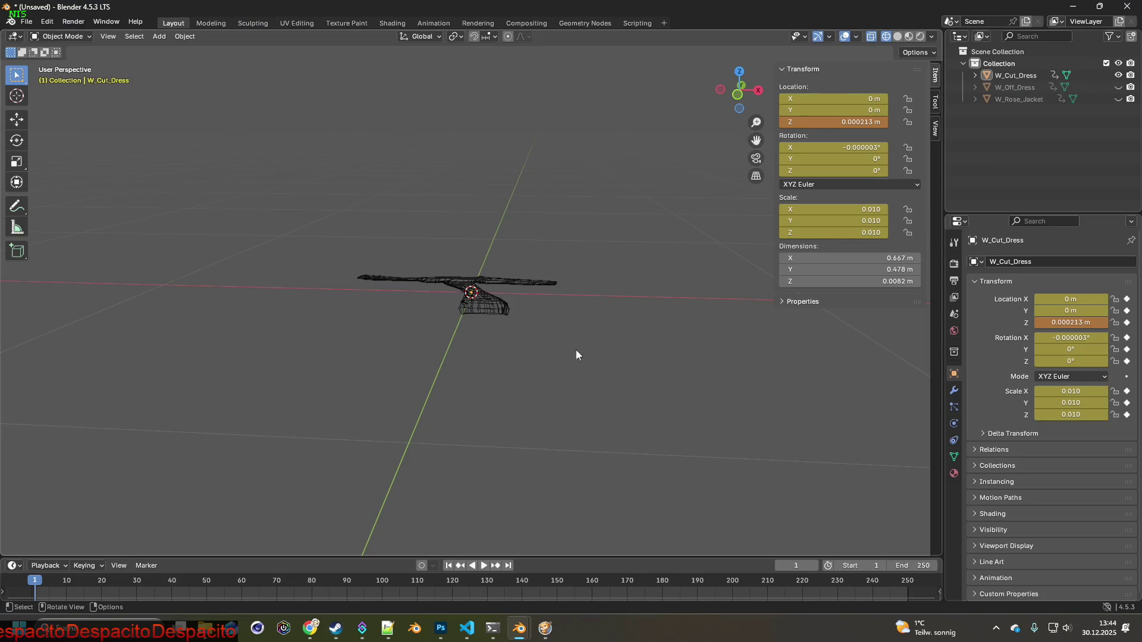
Restore W_Cut_Dress to the earlier Edit Mode step from the Undo History.
{"action": "left_click", "coordinate": [49, 22]}
{"action": "mouse_move", "coordinate": [72, 64]}
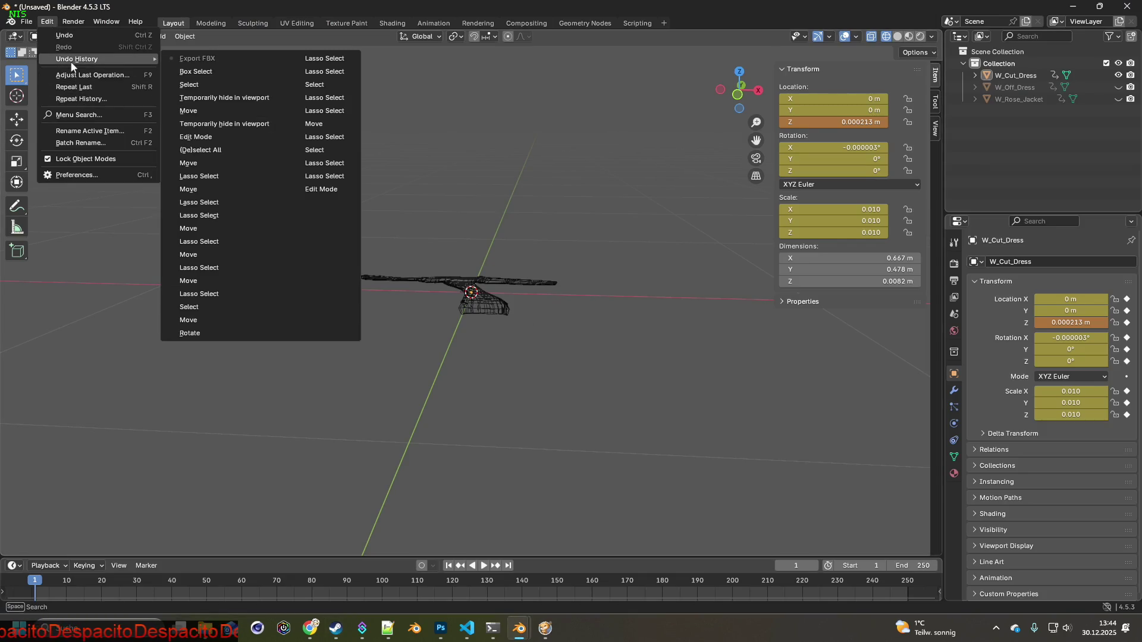
{"action": "left_click", "coordinate": [324, 189]}
{"action": "middle_click_drag", "start_coordinate": [392, 205], "coordinate": [466, 273]}
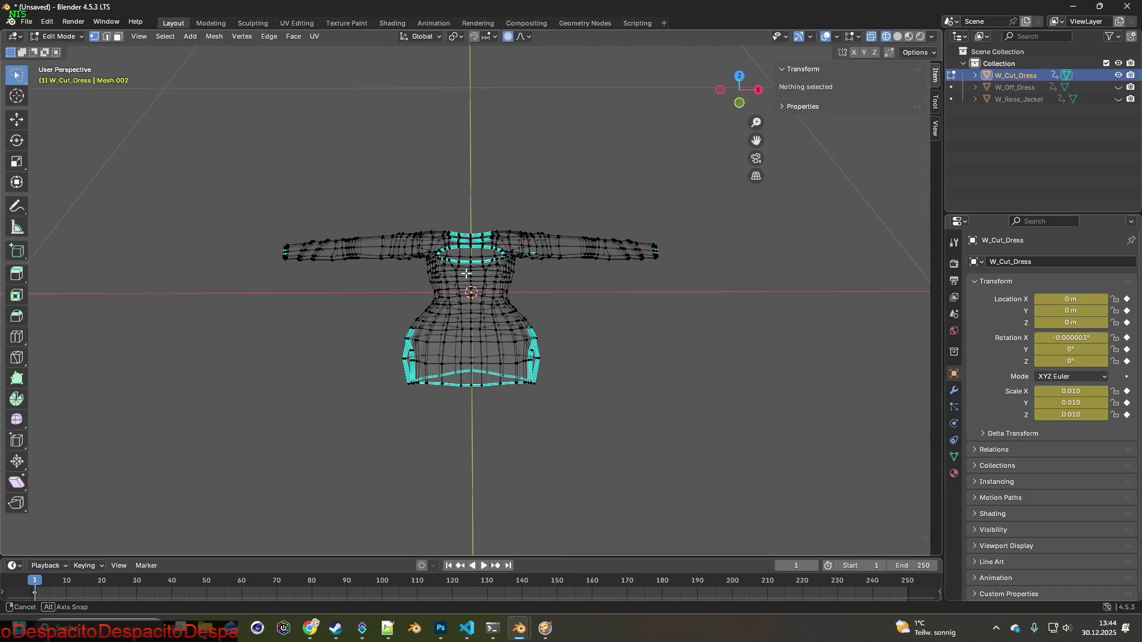
Lasso-select the left sleeve and softly move it along Y with proportional editing.
{"action": "mouse_move", "coordinate": [331, 196]}
{"action": "left_mouse_down"}
{"action": "mouse_move", "coordinate": [410, 247]}
{"action": "mouse_move", "coordinate": [304, 250]}
{"action": "mouse_move", "coordinate": [323, 237]}
{"action": "left_mouse_up"}
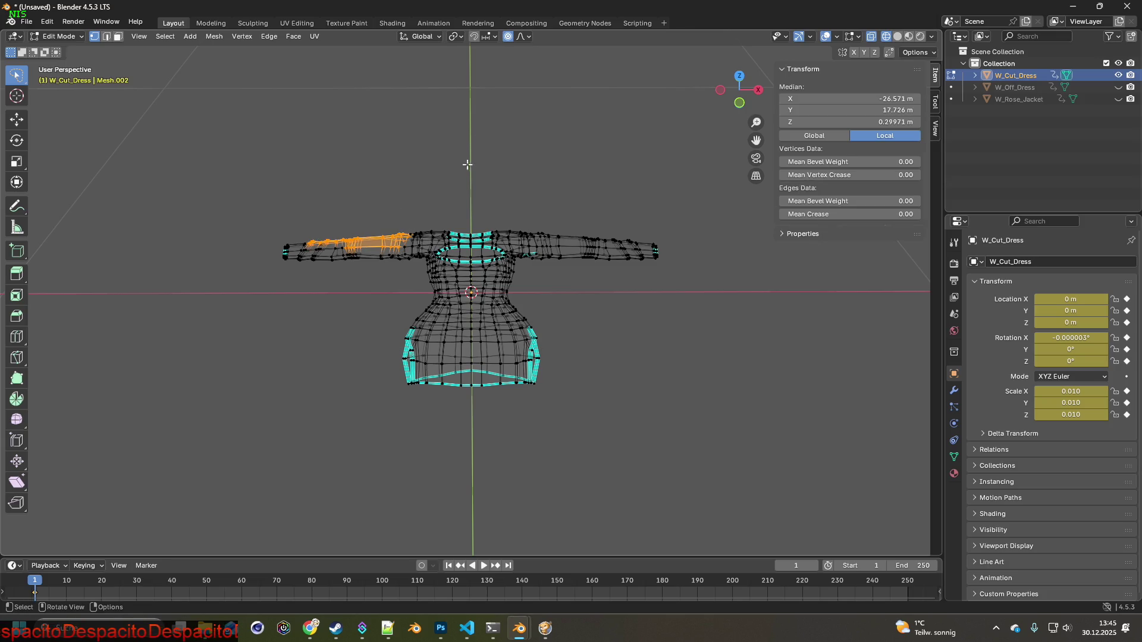
{"action": "middle_click_drag", "start_coordinate": [463, 200], "coordinate": [482, 197]}
{"action": "key", "text": "g"}
{"action": "key", "text": "x"}
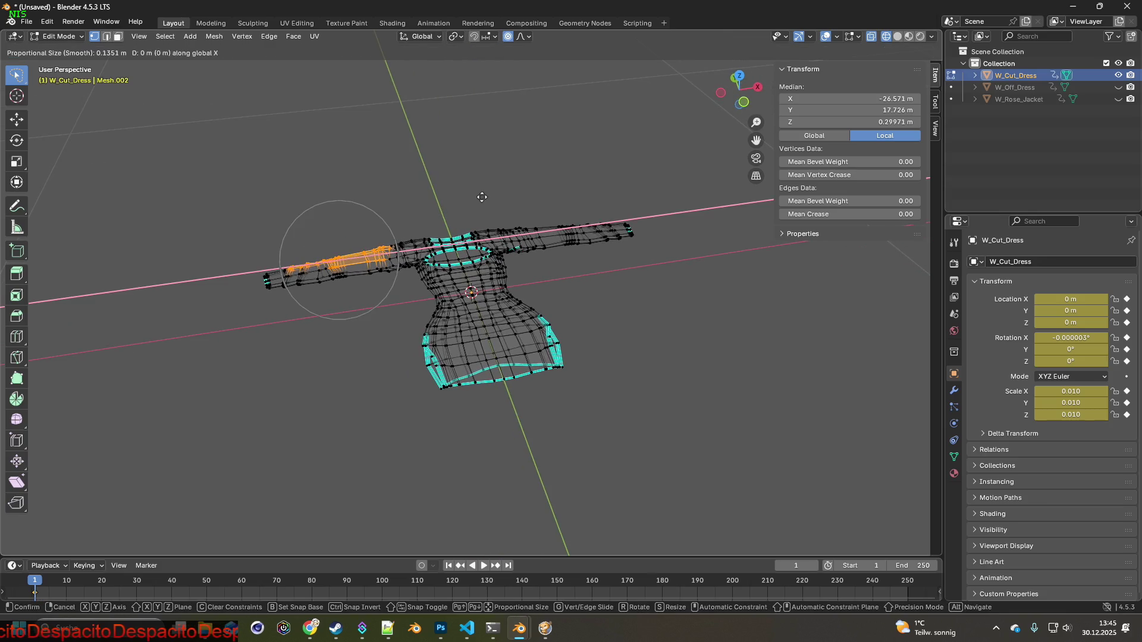
{"action": "key", "text": "y"}
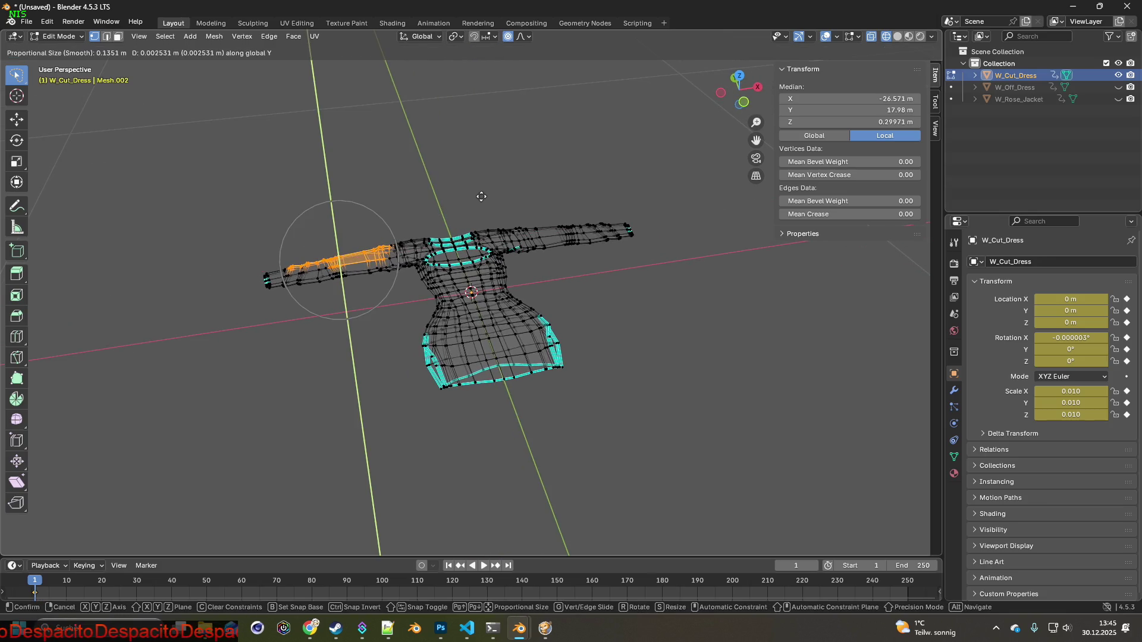
{"action": "left_click", "coordinate": [482, 214]}
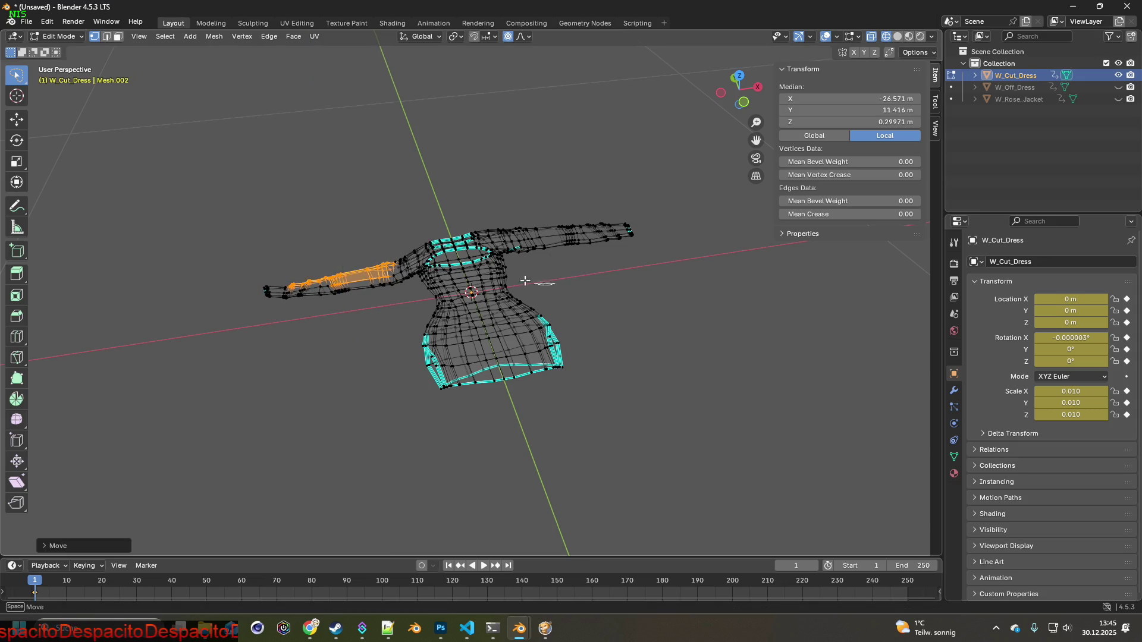
Select the shoulder loop and softly shift it along X.
{"action": "left_click", "coordinate": [521, 251], "text": "alt"}
{"action": "key", "text": "g"}
{"action": "key", "text": "x"}
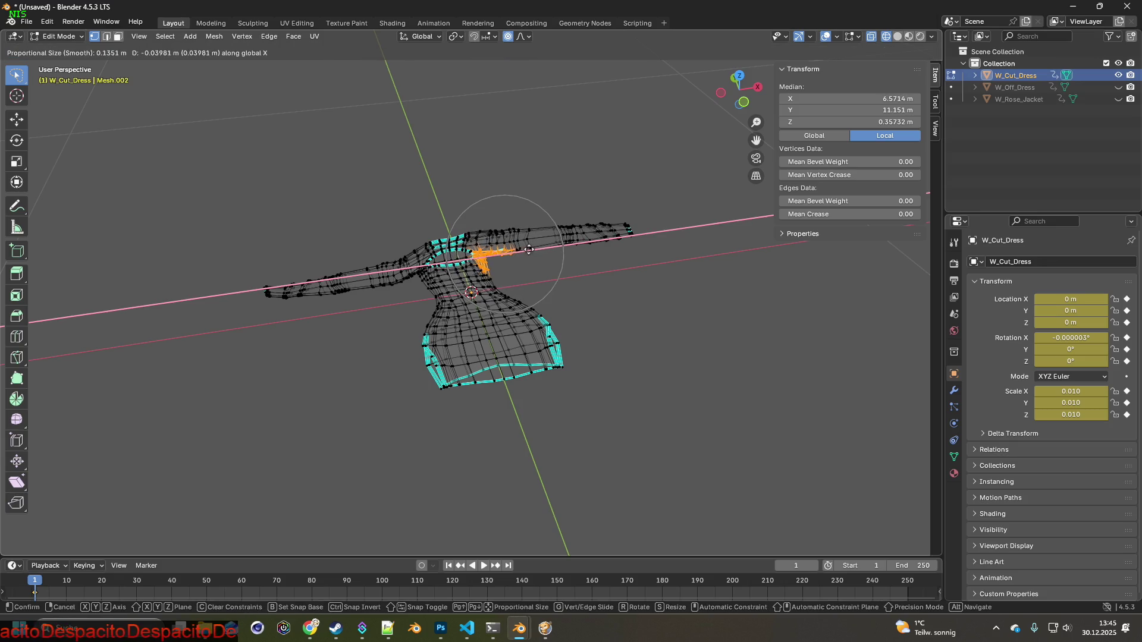
{"action": "left_click", "coordinate": [529, 250]}
Softly move the skirt's right side along Y and its left side along X.
{"action": "mouse_move", "coordinate": [515, 346]}
{"action": "left_mouse_down"}
{"action": "mouse_move", "coordinate": [595, 357]}
{"action": "mouse_move", "coordinate": [594, 331]}
{"action": "left_mouse_up"}
{"action": "key", "text": "g"}
{"action": "key", "text": "y"}
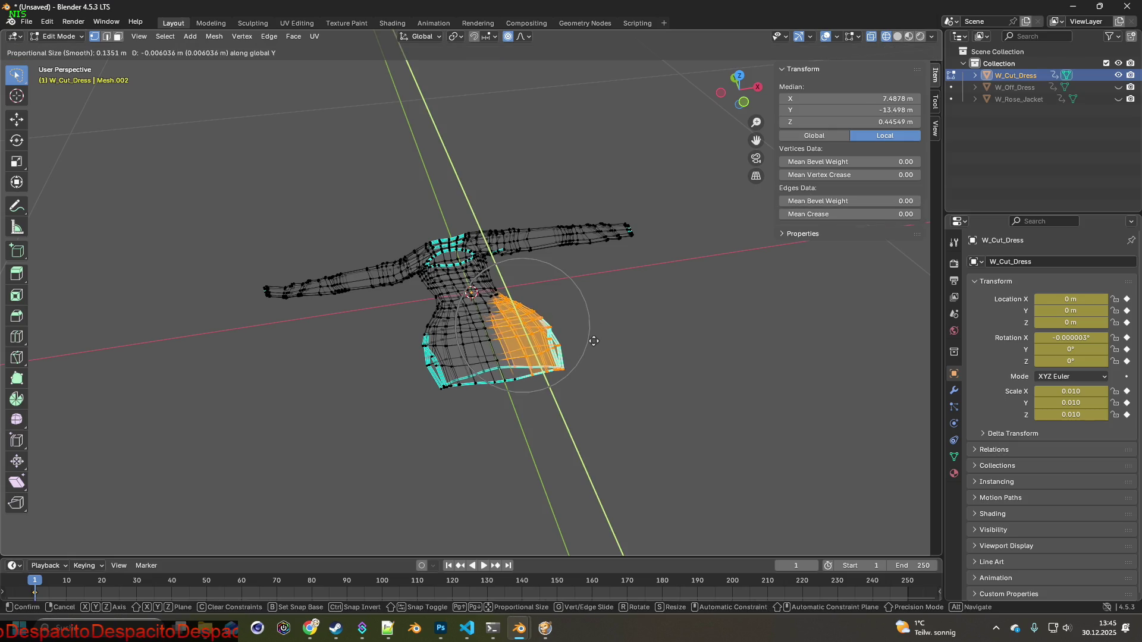
{"action": "left_click", "coordinate": [539, 369]}
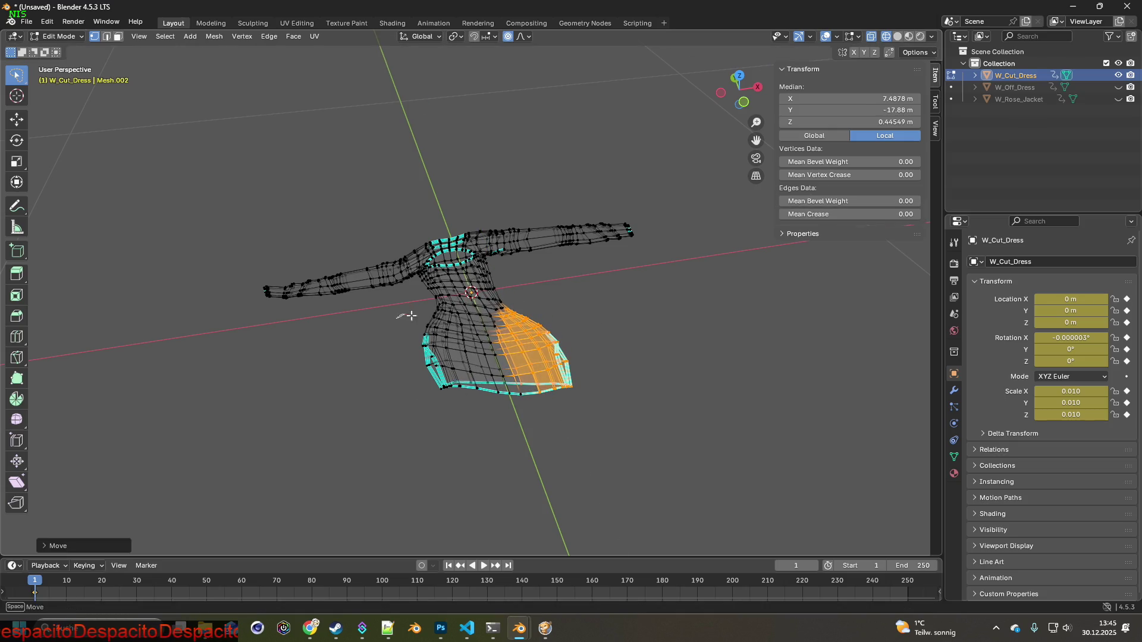
{"action": "left_click_drag", "start_coordinate": [405, 315], "coordinate": [441, 396]}
{"action": "key", "text": "g"}
{"action": "key", "text": "x"}
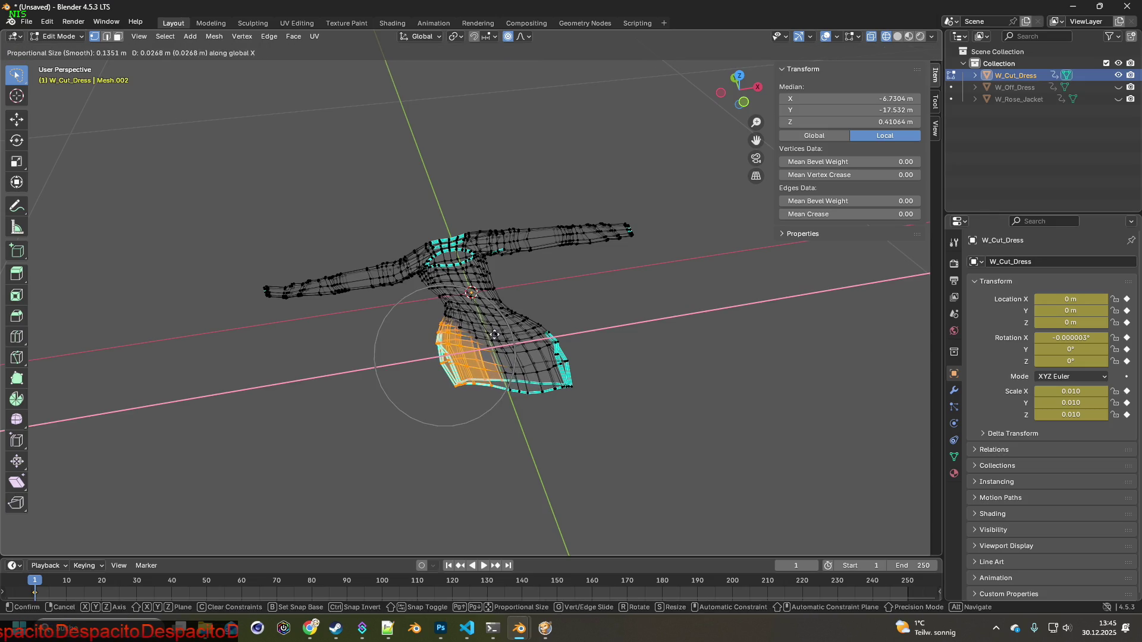
{"action": "left_click", "coordinate": [494, 335]}
Select the right sleeve tip and rotate it around Z with soft falloff.
{"action": "middle_click_drag", "start_coordinate": [495, 335], "coordinate": [523, 304]}
{"action": "mouse_move", "coordinate": [544, 268]}
{"action": "left_mouse_down"}
{"action": "mouse_move", "coordinate": [651, 241]}
{"action": "mouse_move", "coordinate": [684, 287]}
{"action": "left_mouse_up"}
{"action": "key", "text": "r"}
{"action": "key", "text": "z"}
{"action": "left_click", "coordinate": [667, 270]}
Move the right sleeve tip along X and pull it further inward with small adjustments.
{"action": "key", "text": "g"}
{"action": "key", "text": "x"}
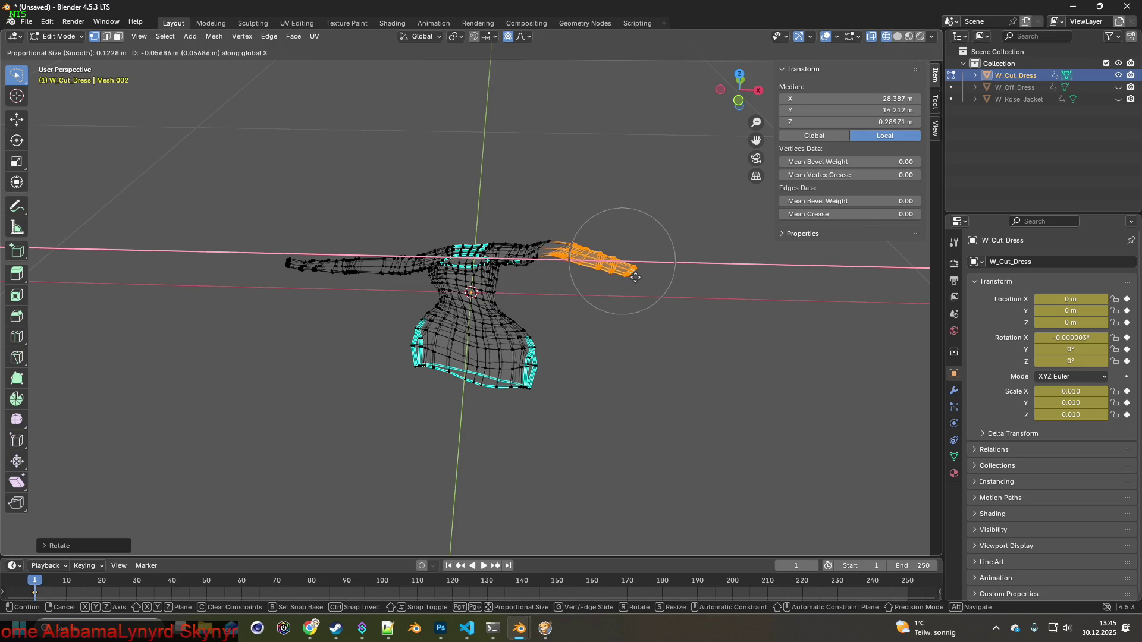
{"action": "scroll", "coordinate": [623, 285], "scroll_direction": "down", "scroll_amount": 3}
{"action": "scroll", "coordinate": [625, 286], "scroll_direction": "down", "scroll_amount": 4}
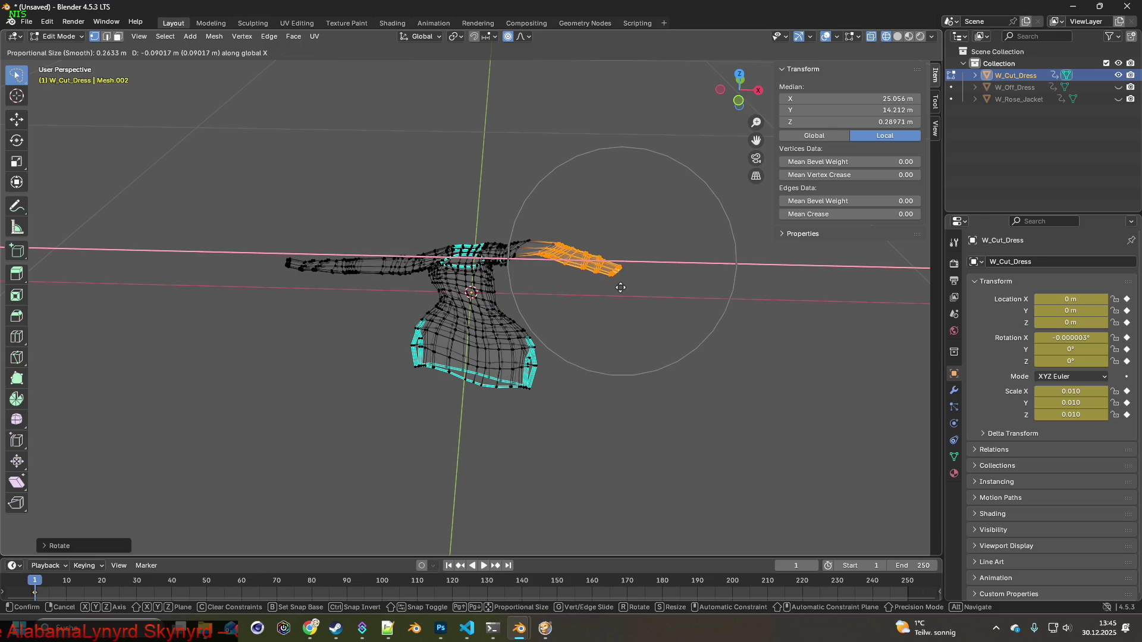
{"action": "left_click", "coordinate": [620, 287]}
{"action": "key", "text": "g"}
{"action": "left_click", "coordinate": [620, 319]}
{"action": "key", "text": "g"}
{"action": "key", "text": "Escape"}
{"action": "key", "text": "g"}
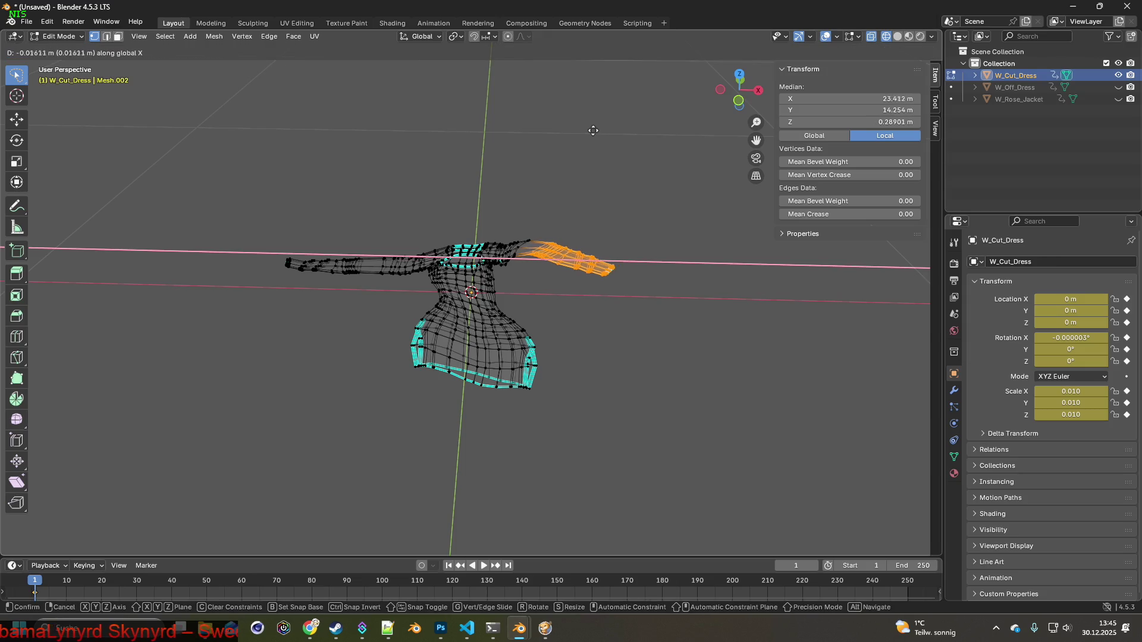
{"action": "left_click", "coordinate": [587, 130]}
Select the left sleeve edges and move them along Y instead of X.
{"action": "mouse_move", "coordinate": [539, 196]}
{"action": "middle_mouse_down"}
{"action": "mouse_move", "coordinate": [543, 208]}
{"action": "mouse_move", "coordinate": [613, 178]}
{"action": "mouse_move", "coordinate": [537, 173]}
{"action": "mouse_move", "coordinate": [561, 201]}
{"action": "mouse_move", "coordinate": [404, 236]}
{"action": "middle_mouse_up"}
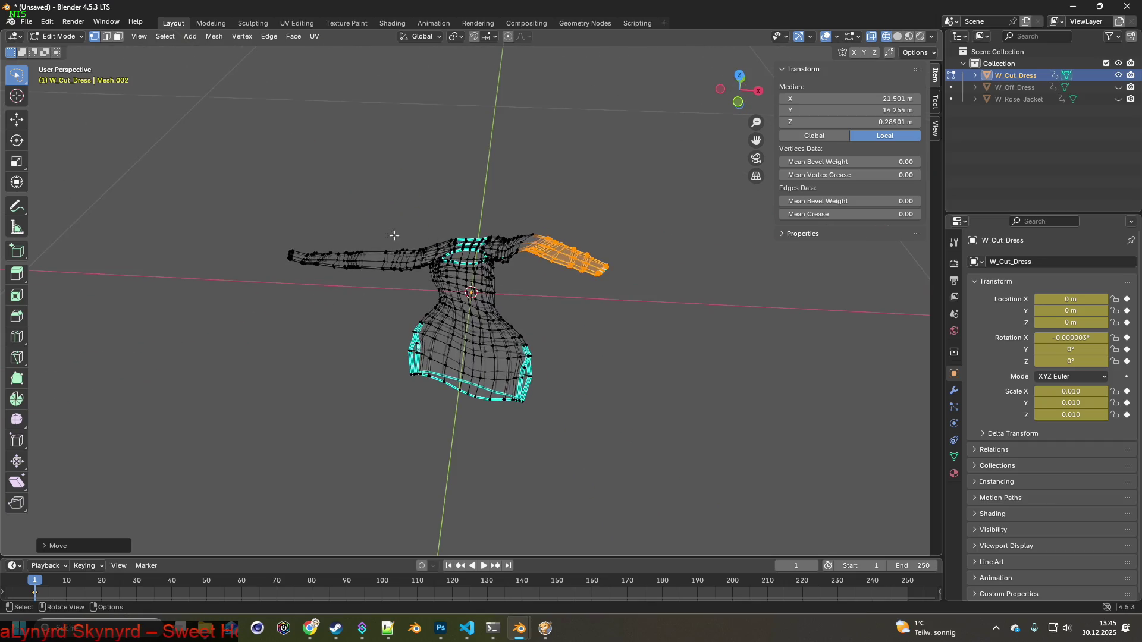
{"action": "mouse_move", "coordinate": [316, 189]}
{"action": "left_mouse_down"}
{"action": "mouse_move", "coordinate": [417, 262]}
{"action": "mouse_move", "coordinate": [423, 240]}
{"action": "left_mouse_up"}
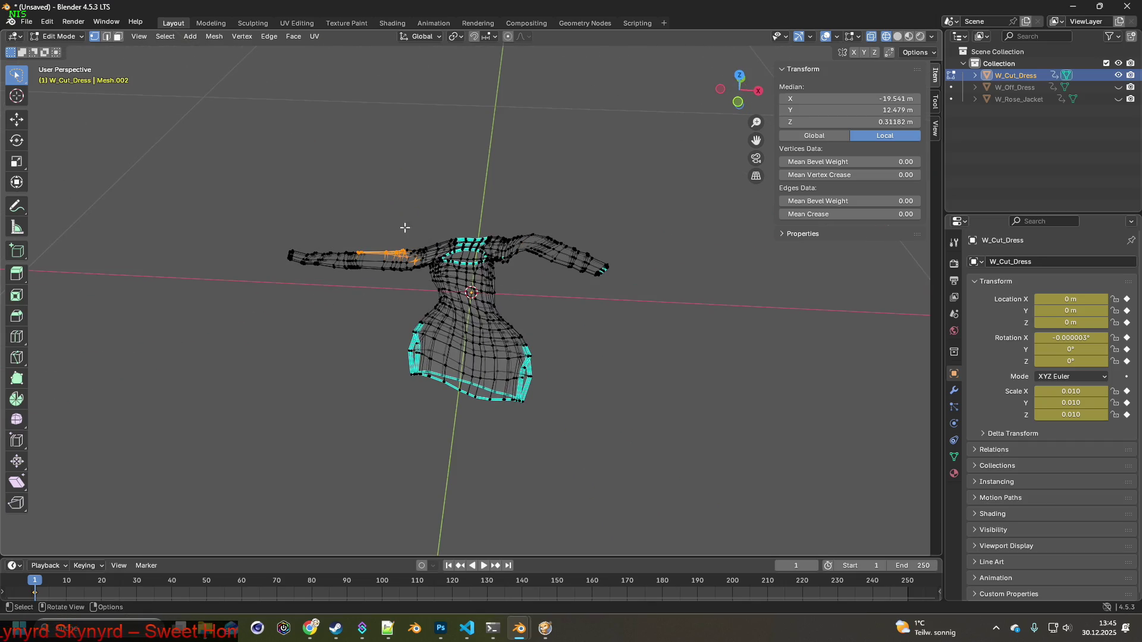
{"action": "left_click_drag", "start_coordinate": [363, 261], "coordinate": [361, 264]}
{"action": "key", "text": "g"}
{"action": "key", "text": "x"}
{"action": "key", "text": "Escape"}
{"action": "key", "text": "g"}
{"action": "key", "text": "y"}
{"action": "left_click", "coordinate": [472, 115]}
Switch the dress back to Object Mode, now measuring 0.729 × 0.54 × 0.0082 m.
{"action": "mouse_move", "coordinate": [472, 115]}
{"action": "middle_mouse_down"}
{"action": "mouse_move", "coordinate": [543, 169]}
{"action": "mouse_move", "coordinate": [612, 130]}
{"action": "mouse_move", "coordinate": [496, 140]}
{"action": "middle_mouse_up"}
{"action": "left_click", "coordinate": [67, 39]}
{"action": "left_click", "coordinate": [60, 49]}
{"action": "mouse_move", "coordinate": [99, 65]}
{"action": "middle_mouse_down"}
{"action": "mouse_move", "coordinate": [465, 209]}
{"action": "mouse_move", "coordinate": [442, 222]}
{"action": "mouse_move", "coordinate": [477, 234]}
{"action": "middle_mouse_up"}
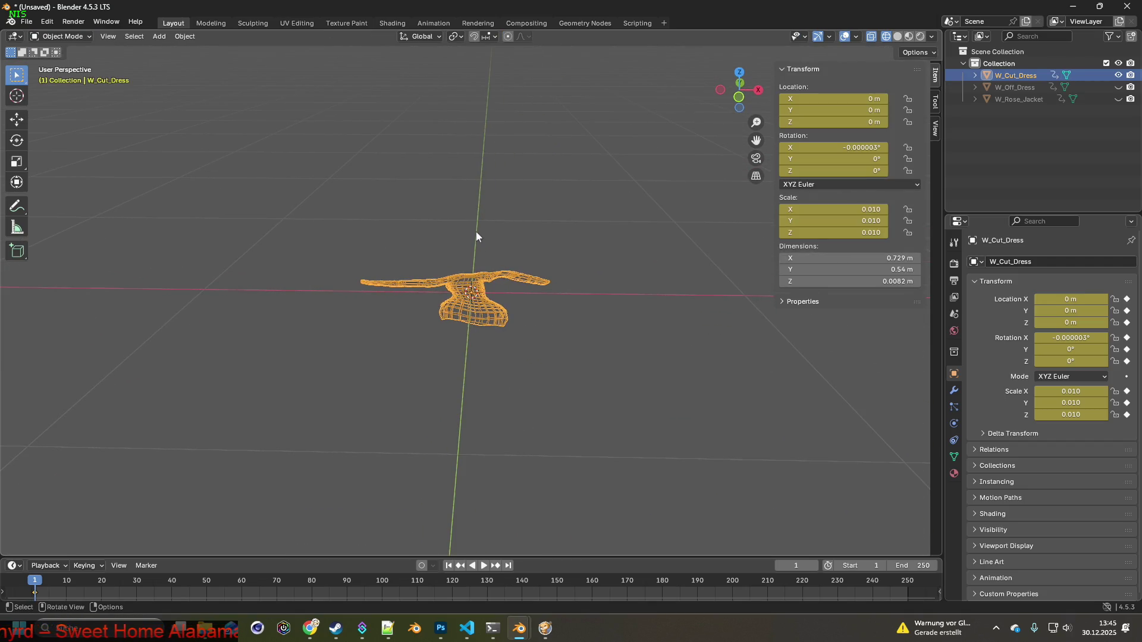
Export the dress as FBX, overwriting W_Cut_Dress.fbx found by newest modification date.
{"action": "left_click", "coordinate": [27, 22]}
{"action": "mouse_move", "coordinate": [59, 202]}
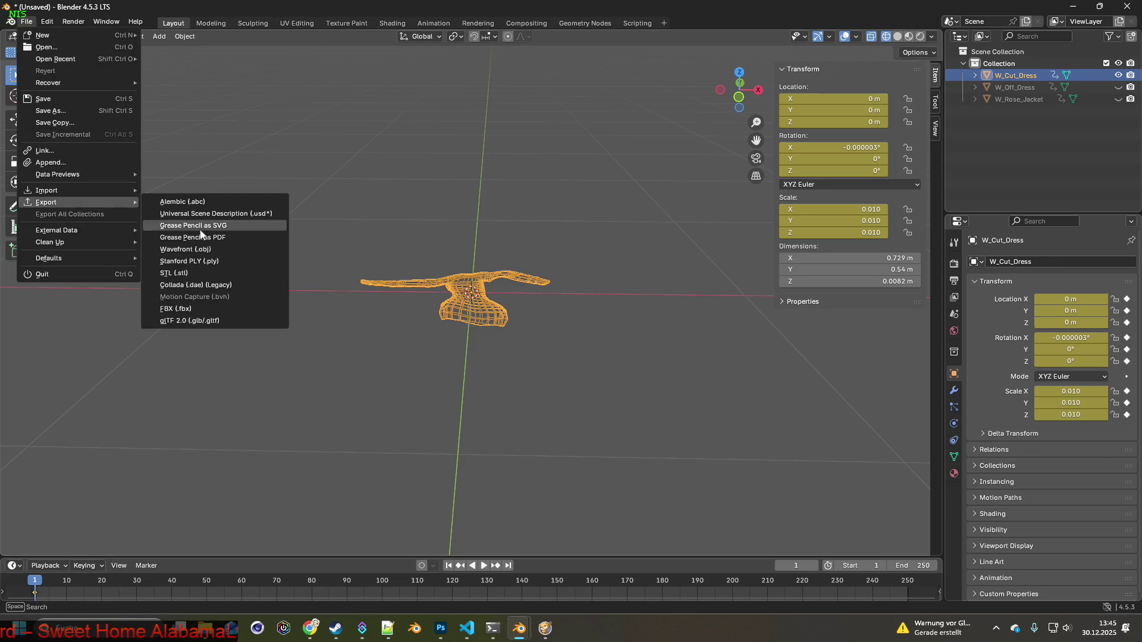
{"action": "left_click", "coordinate": [191, 312]}
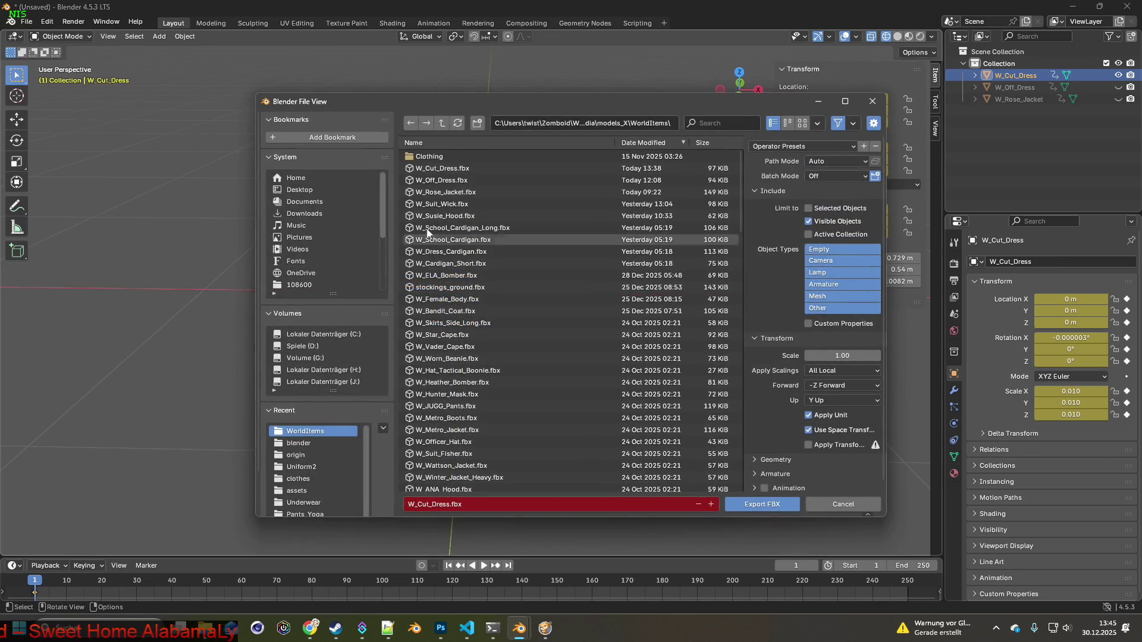
{"action": "left_click", "coordinate": [646, 144]}
{"action": "left_click", "coordinate": [647, 144]}
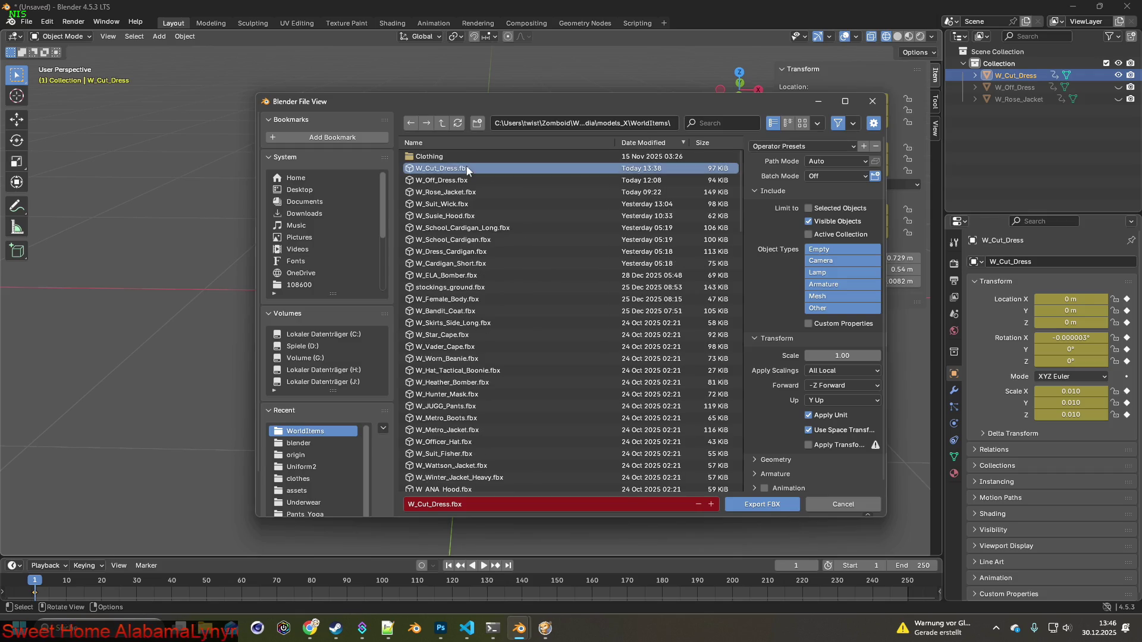
{"action": "left_click", "coordinate": [765, 505]}
In the unpaused game, drop two Sweater Dresses from the inventory onto the floor.
{"action": "left_click", "coordinate": [546, 628]}
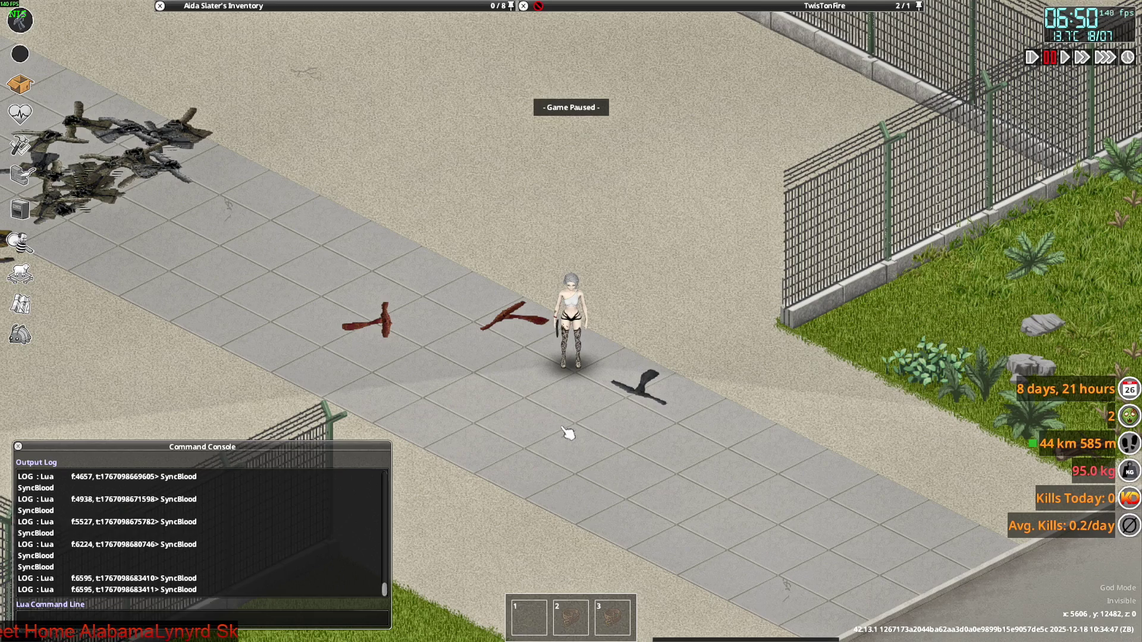
{"action": "mouse_move", "coordinate": [318, 77]}
{"action": "key", "text": "space"}
{"action": "scroll", "coordinate": [226, 179], "scroll_direction": "down", "scroll_amount": 5}
{"action": "mouse_move", "coordinate": [202, 128]}
{"action": "left_mouse_down"}
{"action": "mouse_move", "coordinate": [636, 421]}
{"action": "mouse_move", "coordinate": [645, 415]}
{"action": "left_mouse_up"}
{"action": "scroll", "coordinate": [645, 416], "scroll_direction": "up", "scroll_amount": 4}
{"action": "left_click_drag", "start_coordinate": [250, 84], "coordinate": [711, 411]}
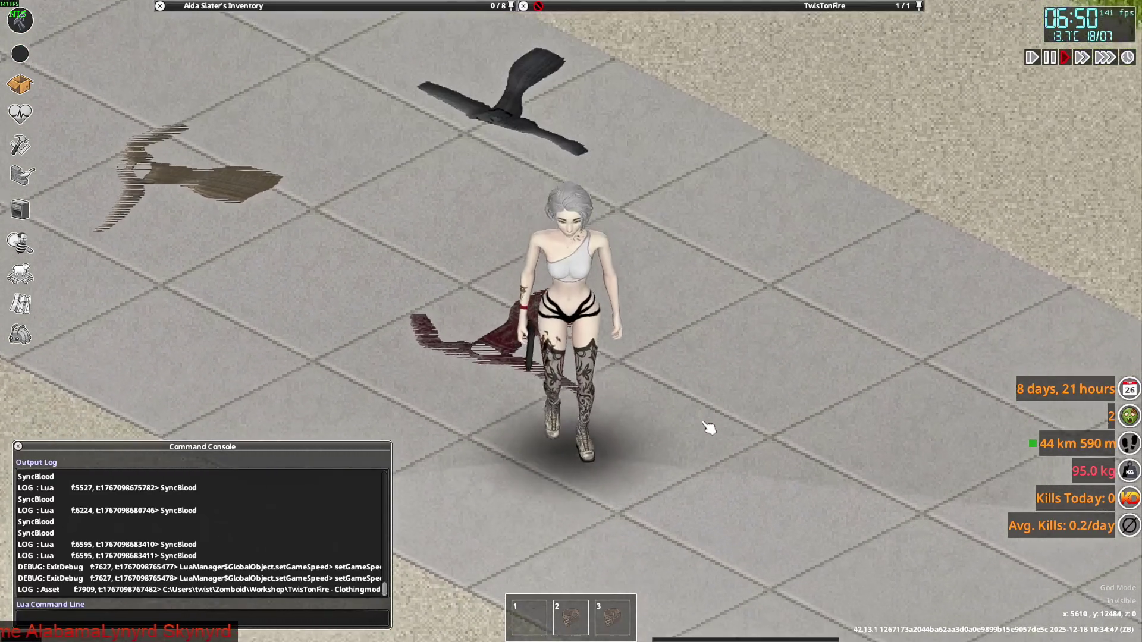
Walk around the dropped dresses to inspect them, then return to Blender.
{"action": "key", "text": "w"}
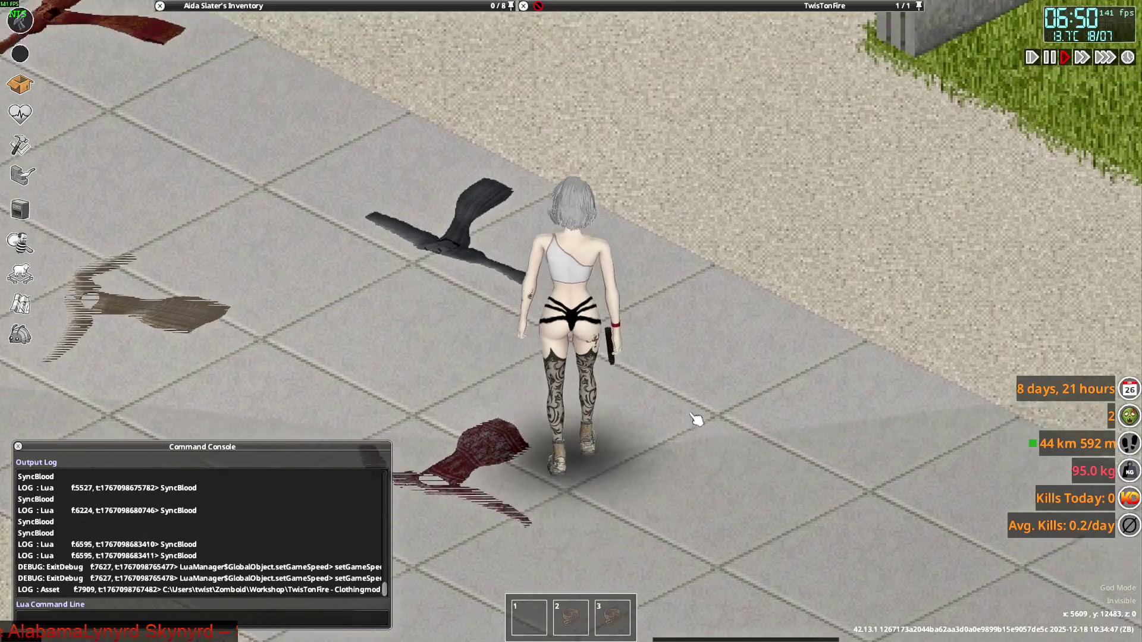
{"action": "key", "text": "a"}
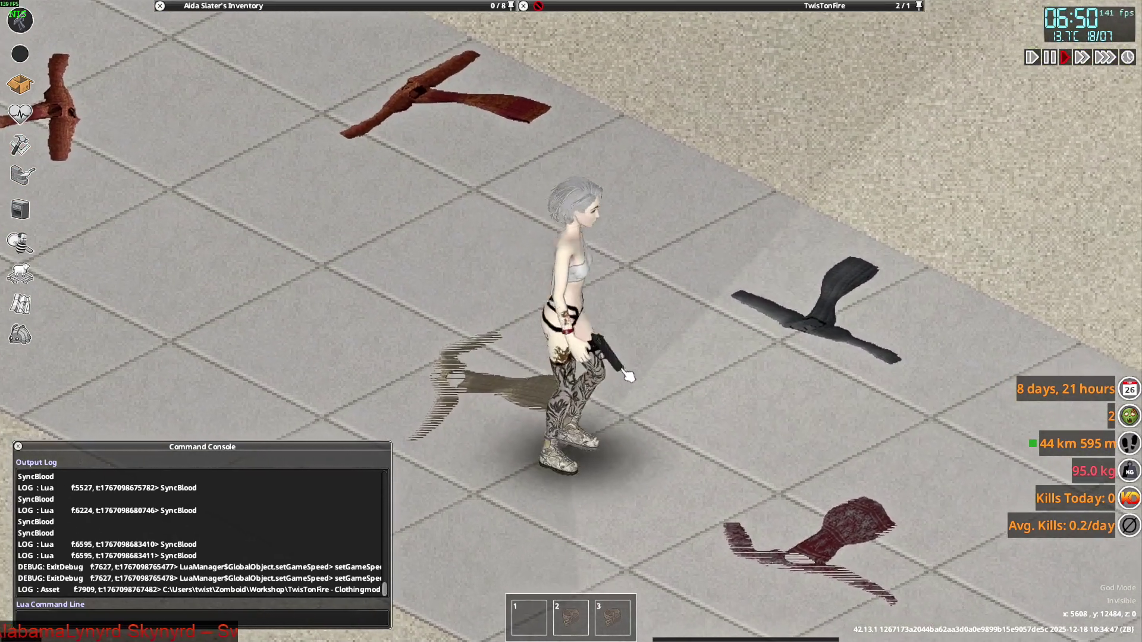
{"action": "key", "text": "alt+Tab"}
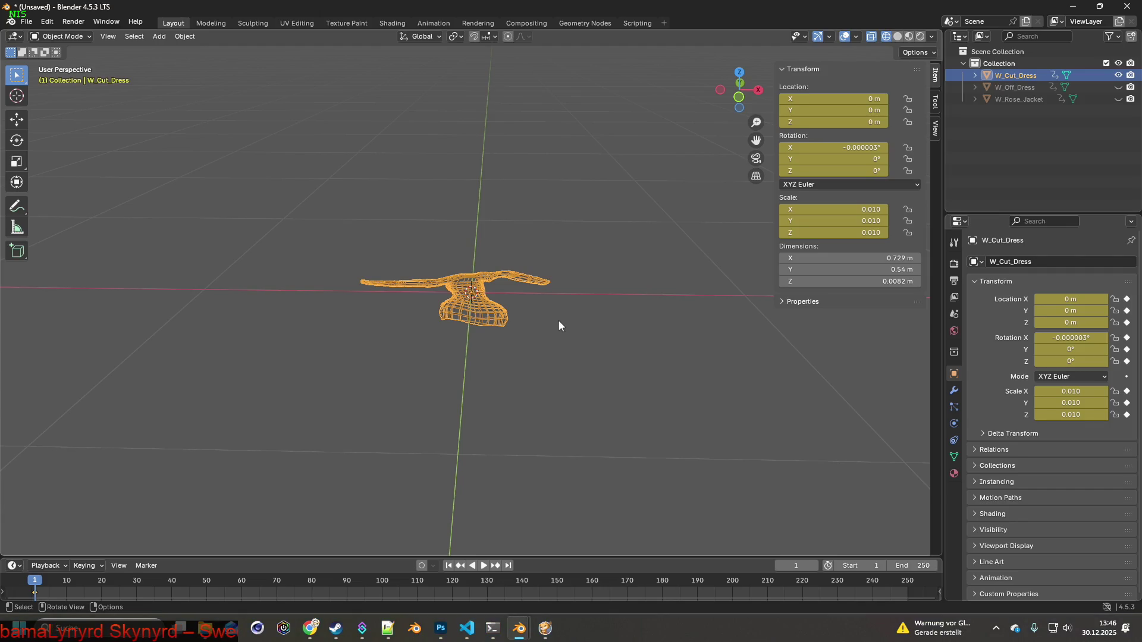
Reselect W_Cut_Dress and raise it slightly along Z to 0.000212 m.
{"action": "mouse_move", "coordinate": [570, 283]}
{"action": "middle_mouse_down"}
{"action": "mouse_move", "coordinate": [538, 292]}
{"action": "mouse_move", "coordinate": [654, 277]}
{"action": "mouse_move", "coordinate": [617, 288]}
{"action": "mouse_move", "coordinate": [622, 251]}
{"action": "mouse_move", "coordinate": [586, 238]}
{"action": "middle_mouse_up"}
{"action": "left_click", "coordinate": [623, 251]}
{"action": "left_click", "coordinate": [580, 292]}
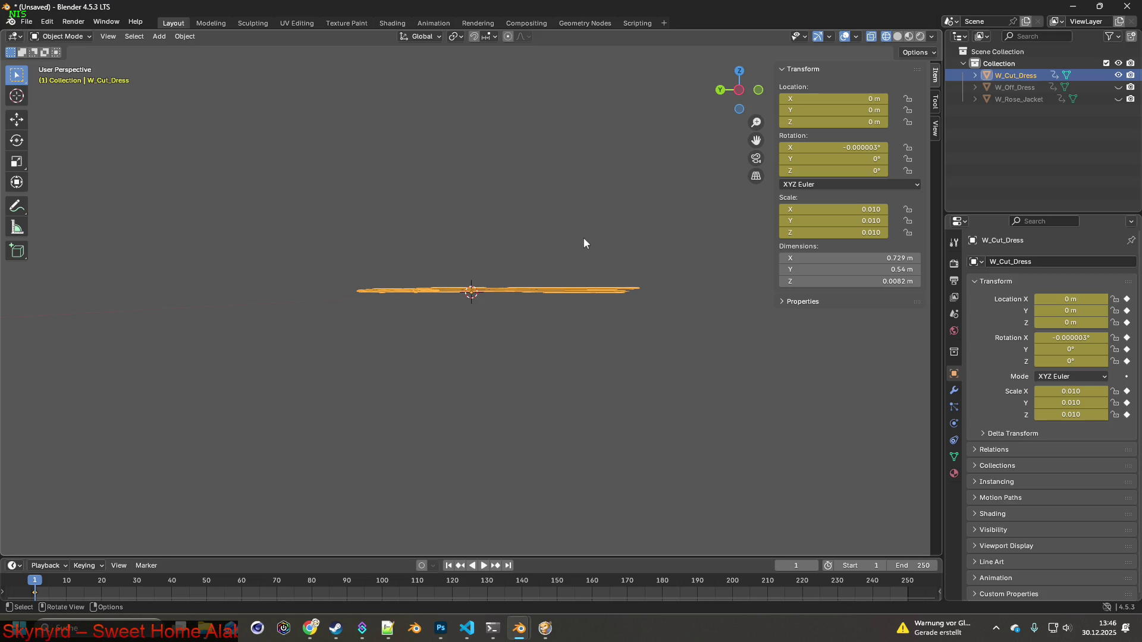
{"action": "key", "text": "g"}
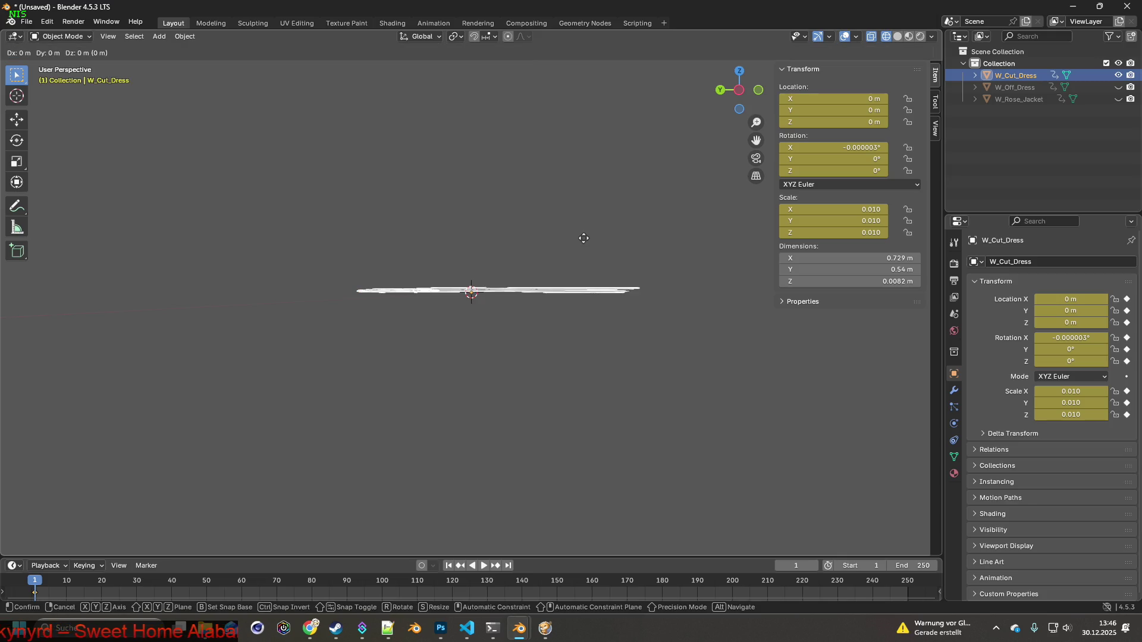
{"action": "key", "text": "z"}
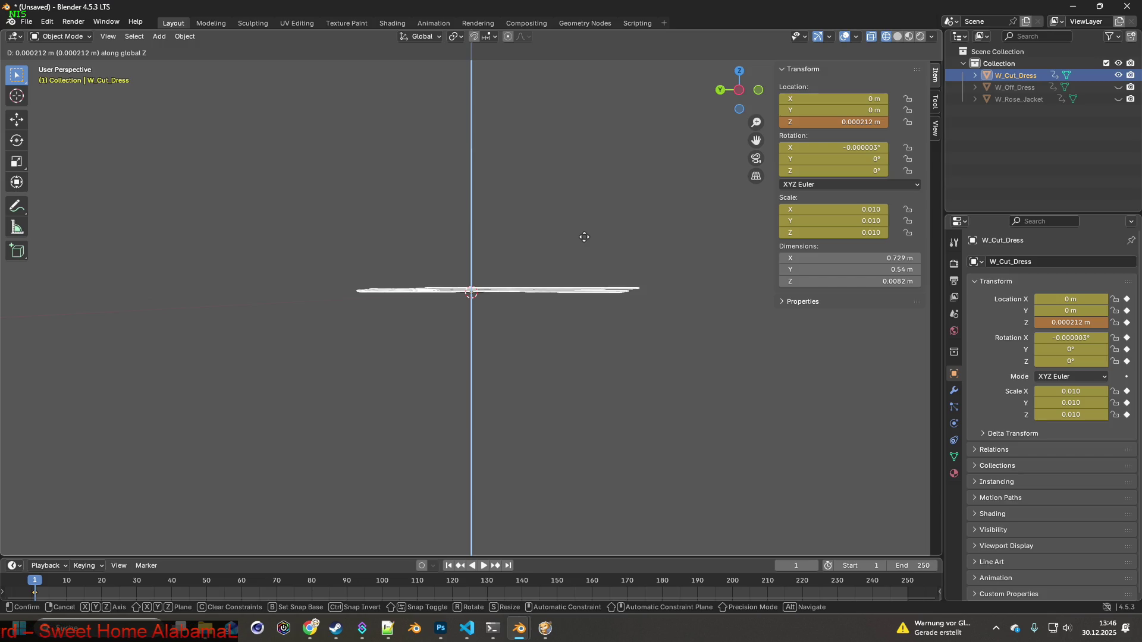
{"action": "left_click", "coordinate": [584, 237]}
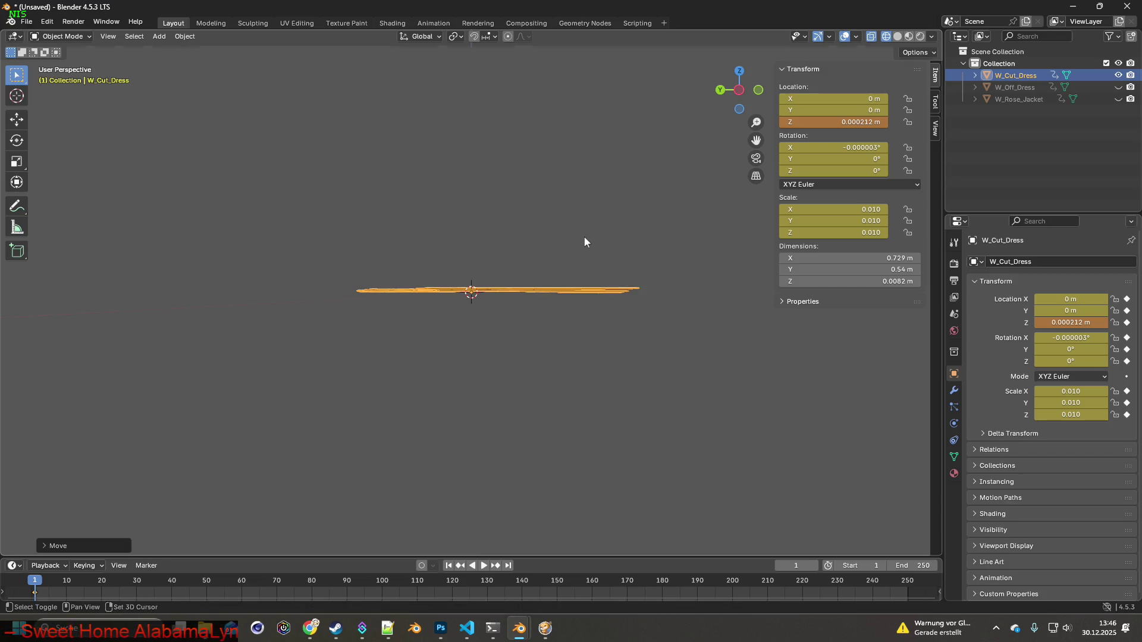
{"action": "middle_click_drag", "start_coordinate": [576, 242], "coordinate": [482, 258]}
Export the dress as FBX again over W_Cut_Dress.fbx.
{"action": "left_click", "coordinate": [26, 21]}
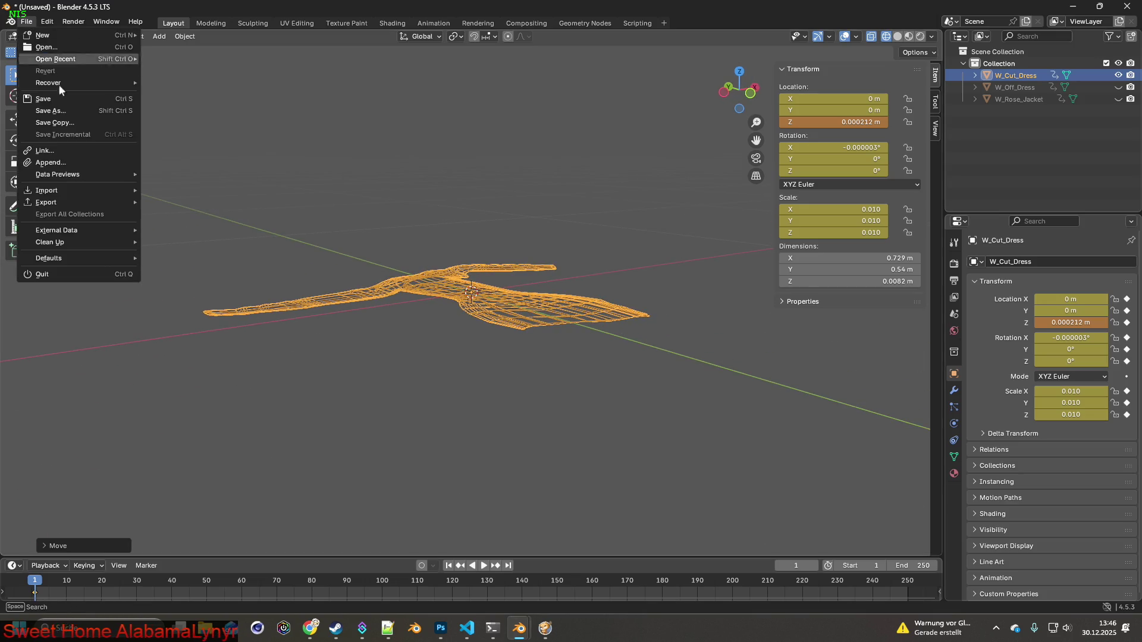
{"action": "mouse_move", "coordinate": [80, 201]}
{"action": "left_click", "coordinate": [202, 310]}
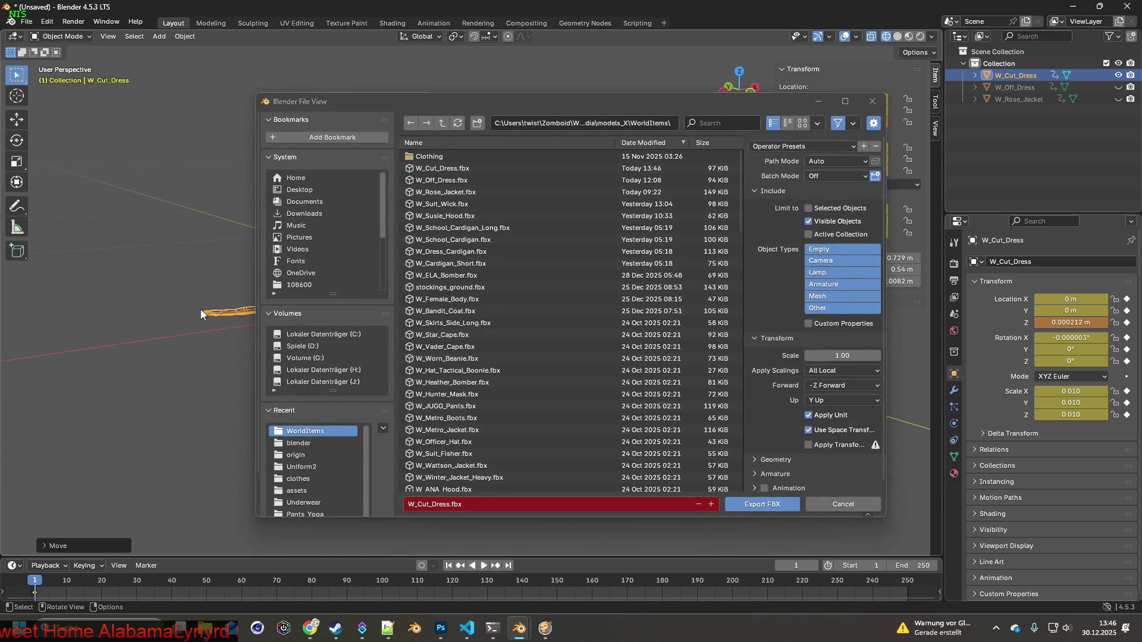
{"action": "left_click", "coordinate": [771, 504]}
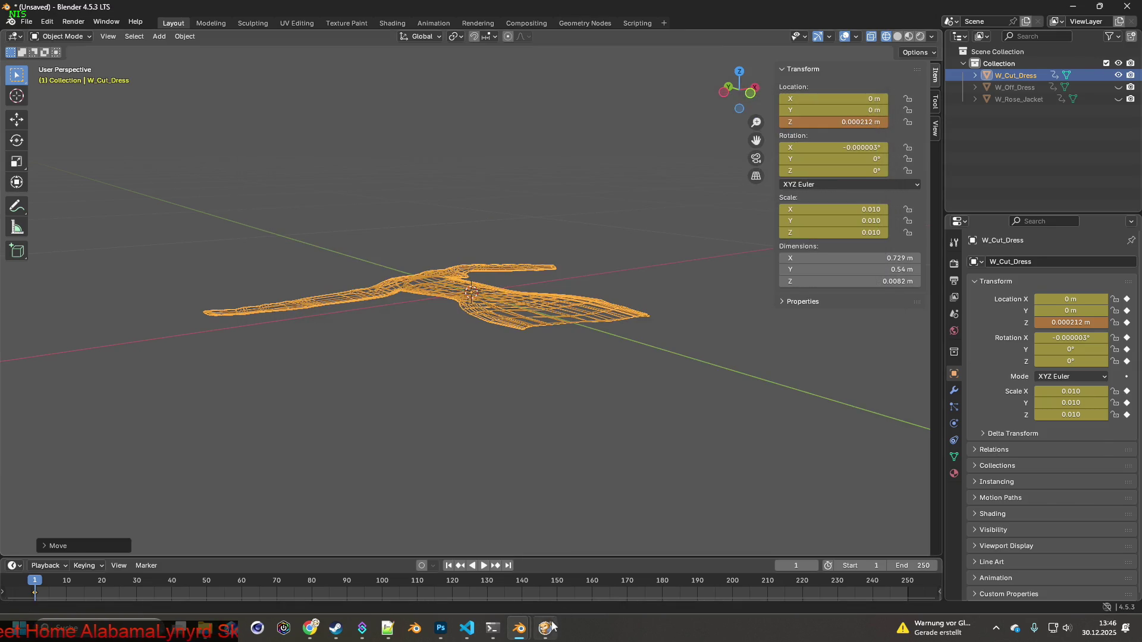
Move a Sweater Dress from the container to the inventory and another back into the container.
{"action": "key", "text": "alt+Tab"}
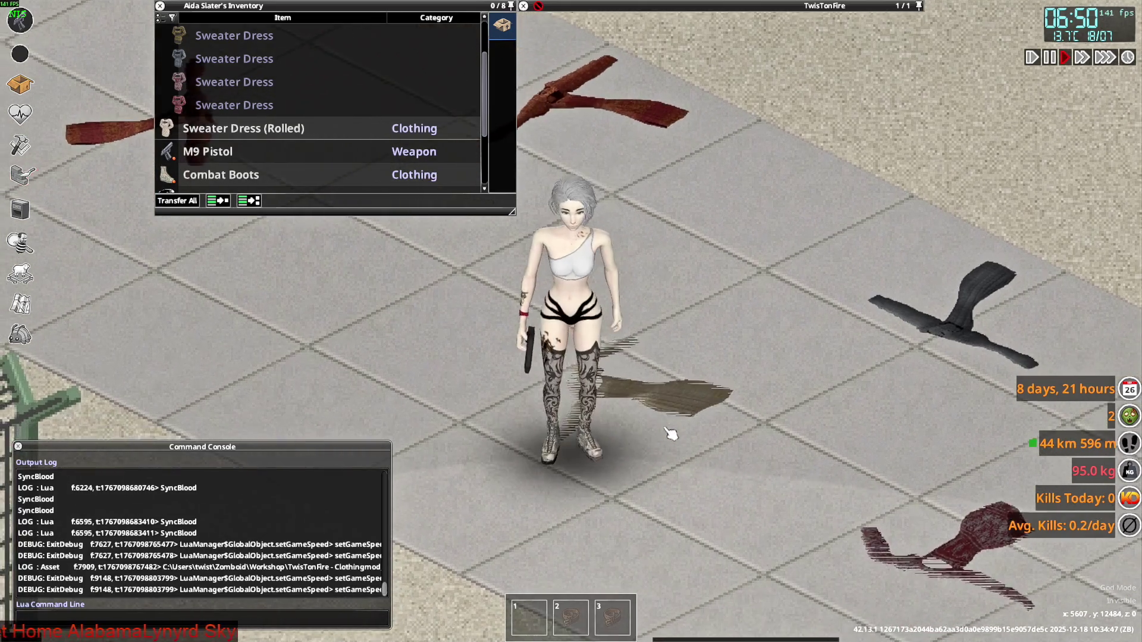
{"action": "mouse_move", "coordinate": [667, 59]}
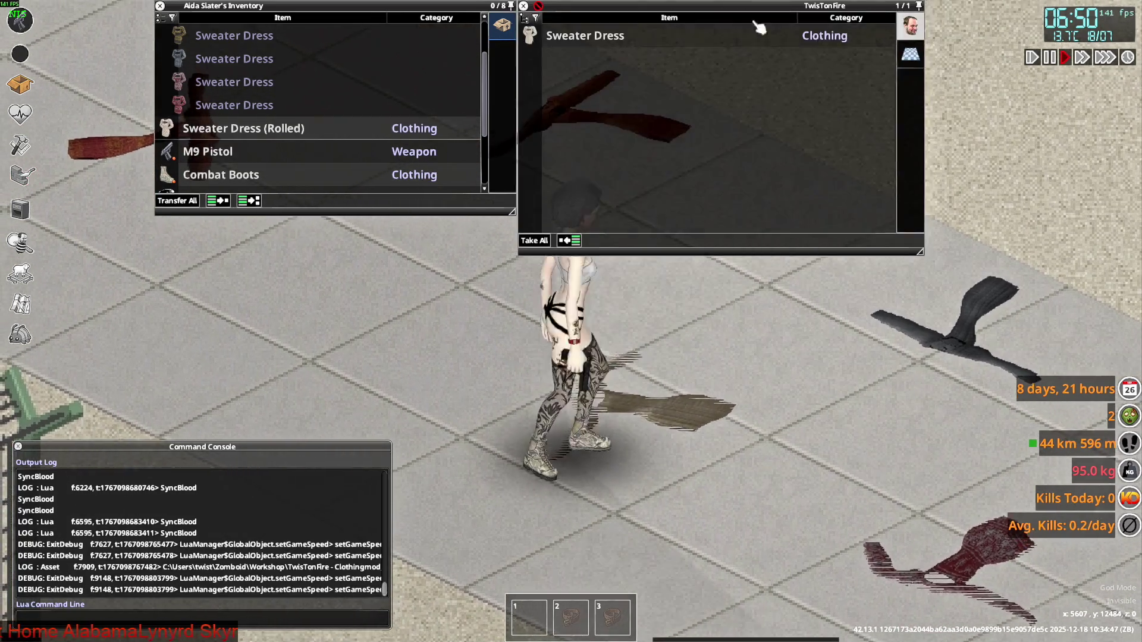
{"action": "left_click_drag", "start_coordinate": [595, 34], "coordinate": [351, 101]}
{"action": "mouse_move", "coordinate": [252, 130]}
{"action": "left_mouse_down"}
{"action": "mouse_move", "coordinate": [377, 255]}
{"action": "mouse_move", "coordinate": [538, 238]}
{"action": "left_mouse_up"}
Quit Project Zomboid to the desktop from the pause menu, confirming Yes.
{"action": "key", "text": "Escape"}
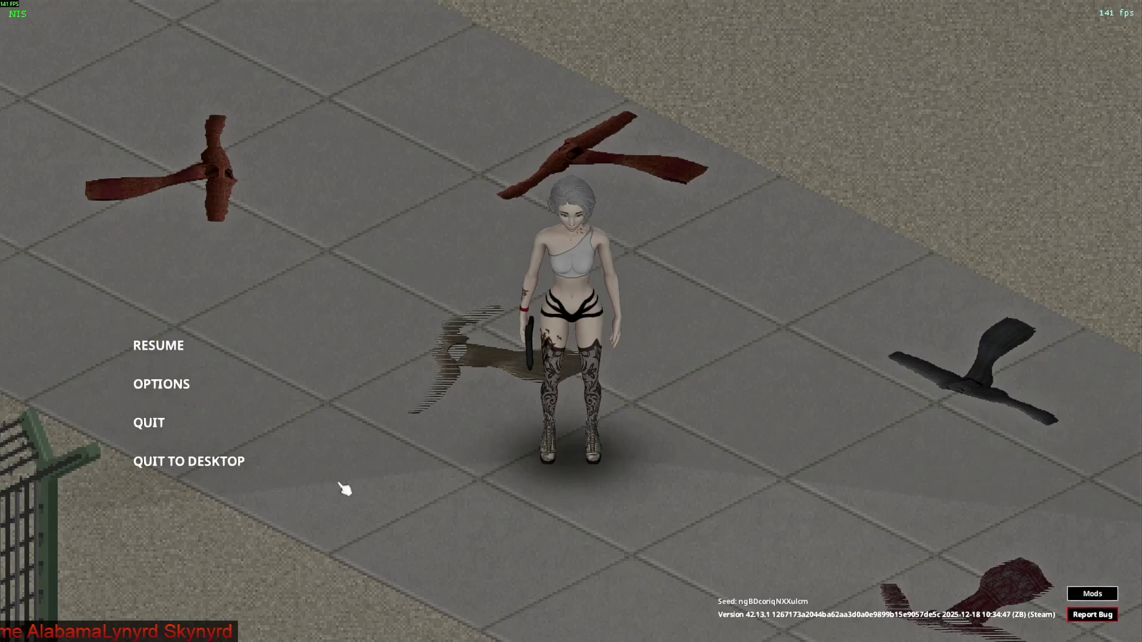
{"action": "left_click", "coordinate": [201, 466]}
{"action": "left_click", "coordinate": [540, 344]}
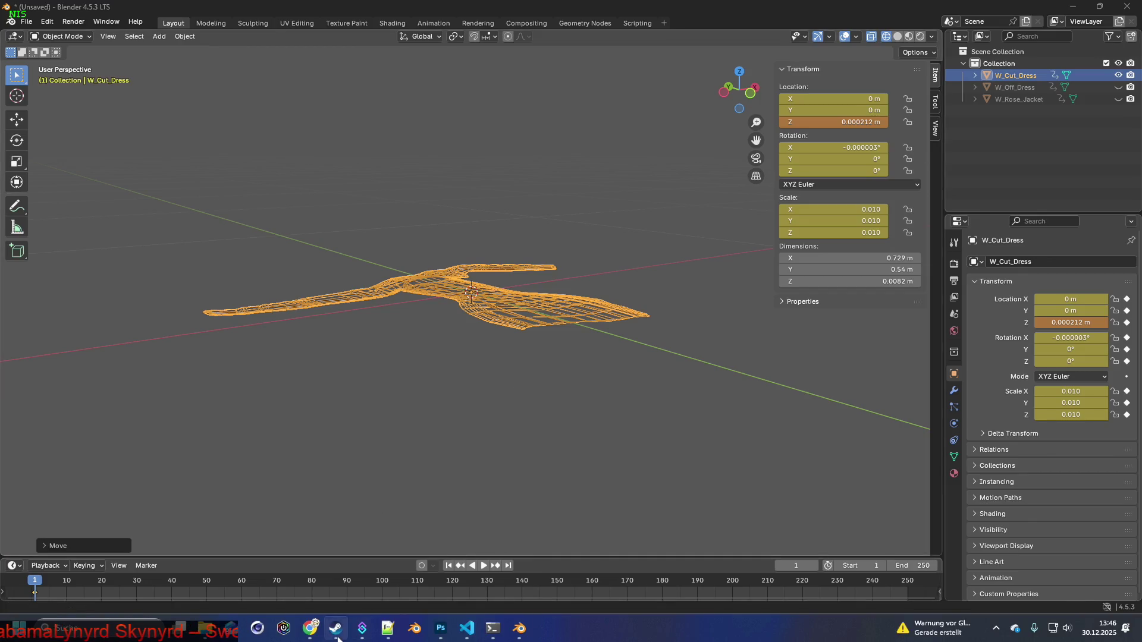
{"action": "left_click", "coordinate": [336, 629]}
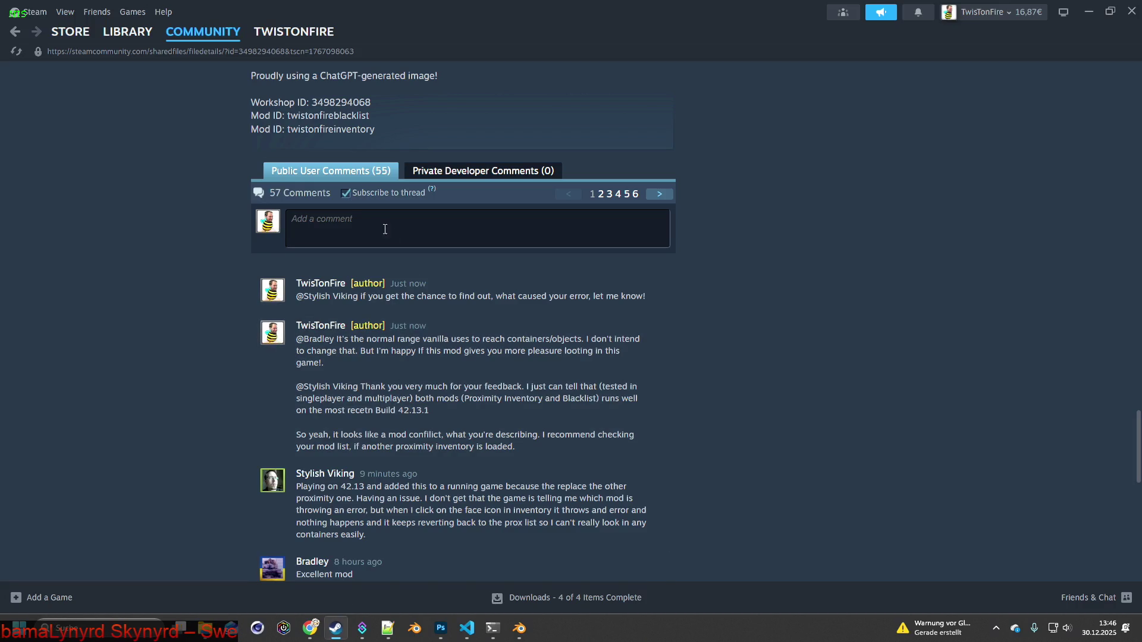
Relaunch Project Zomboid from its Steam library page, confirming Play.
{"action": "left_click", "coordinate": [128, 31]}
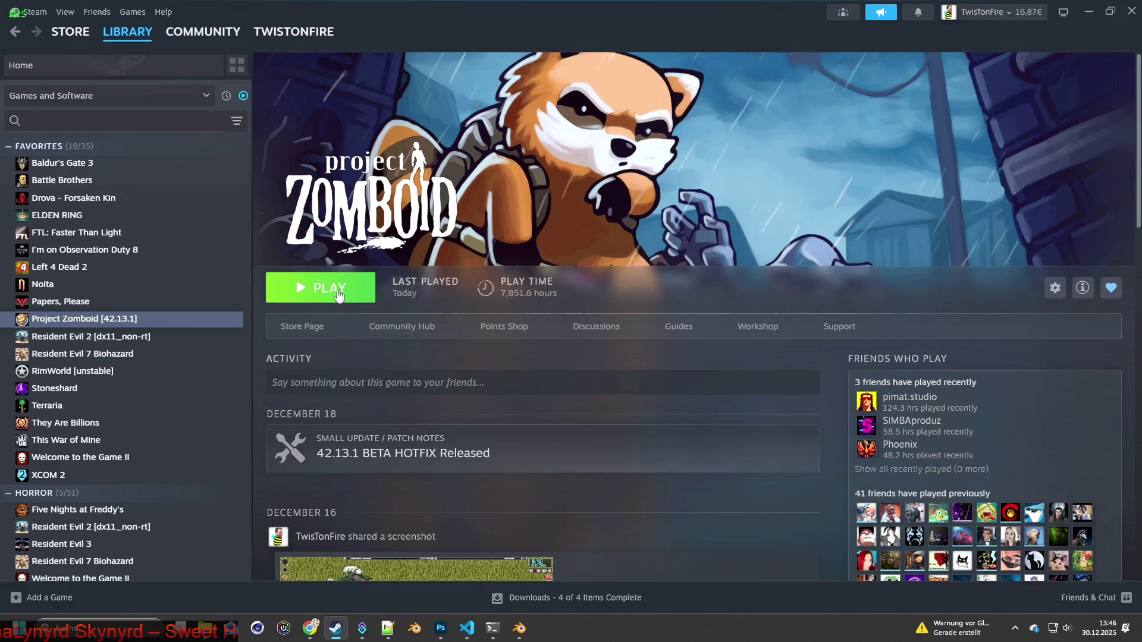
{"action": "left_click", "coordinate": [336, 292]}
{"action": "left_click", "coordinate": [597, 436]}
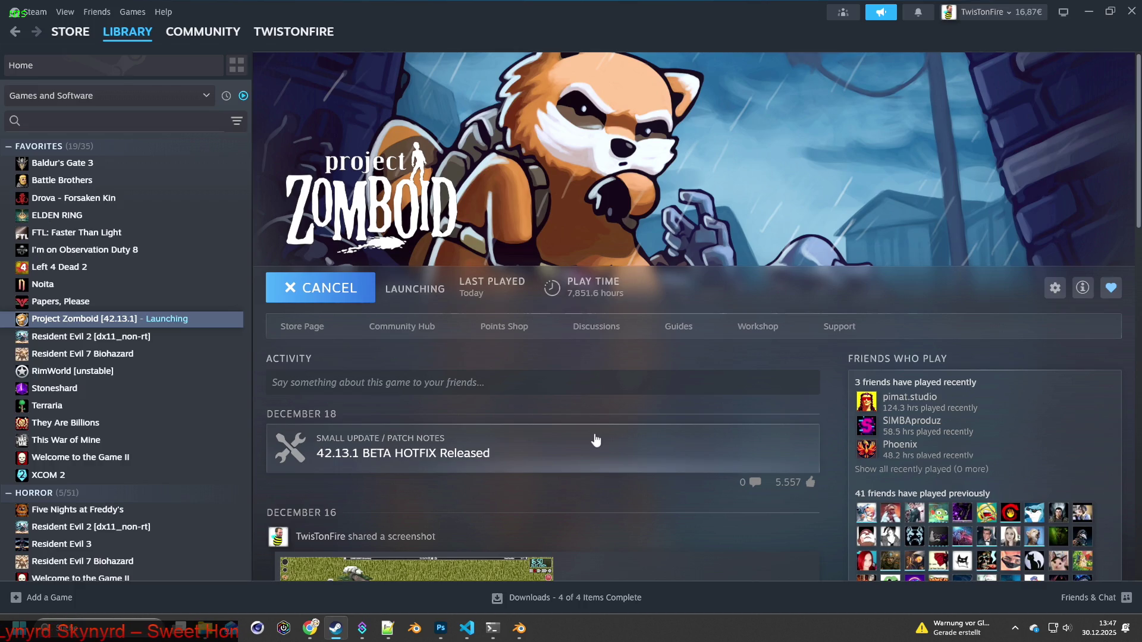
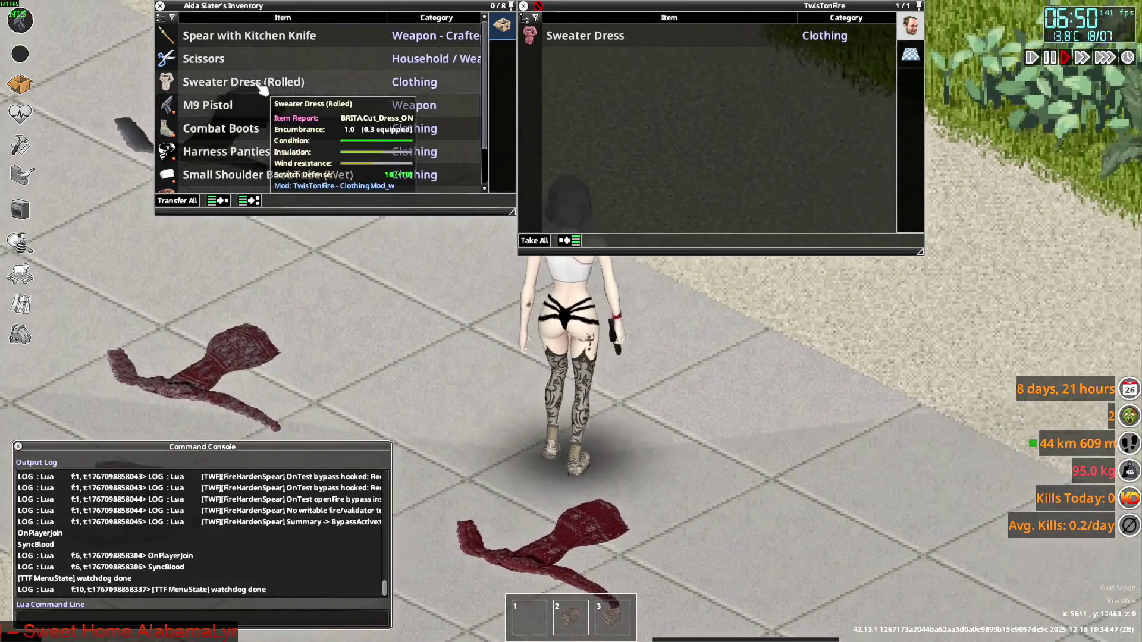
Drop the rolled sweater dress from the inventory onto the ground.
{"action": "left_click_drag", "start_coordinate": [262, 88], "coordinate": [721, 487]}
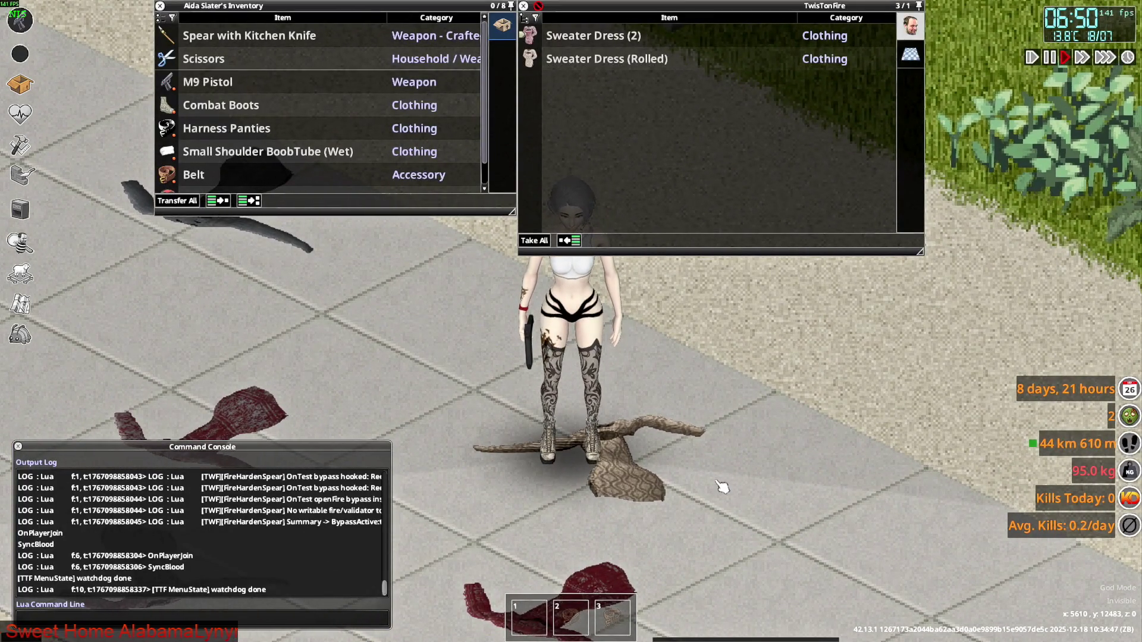
{"action": "scroll", "coordinate": [351, 173], "scroll_direction": "down", "scroll_amount": 2}
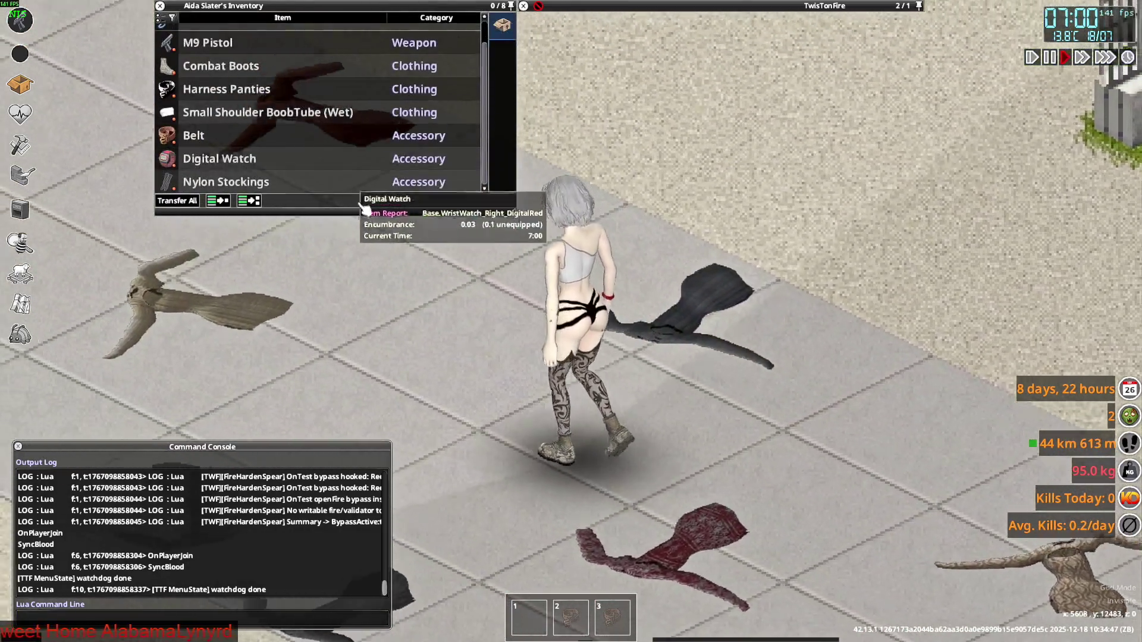
{"action": "scroll", "coordinate": [600, 353], "scroll_direction": "down", "scroll_amount": 5}
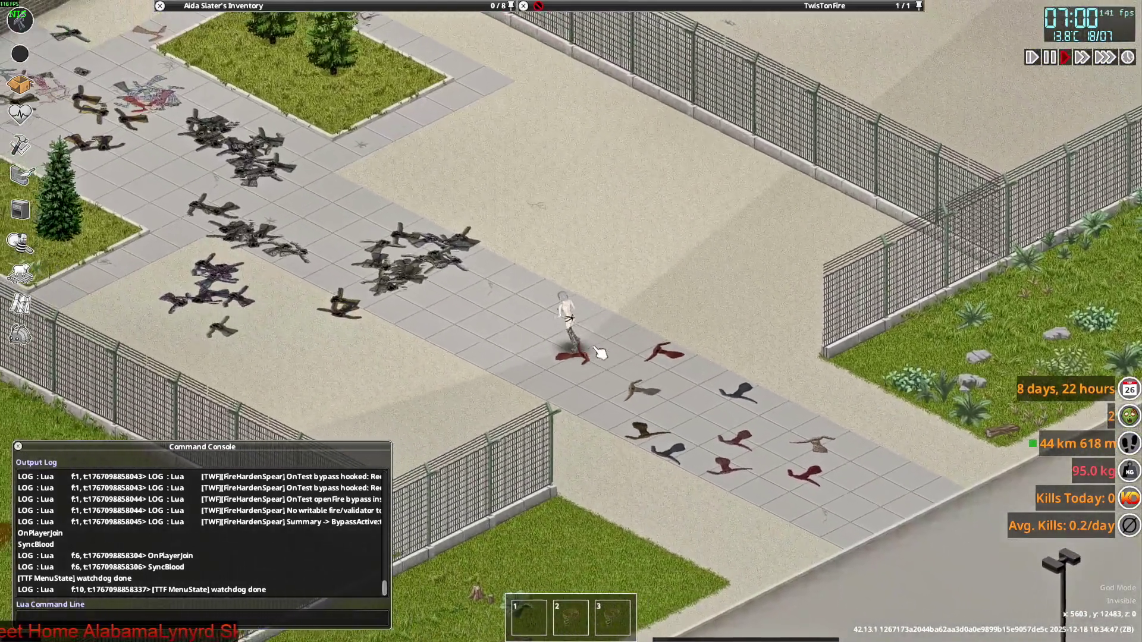
Walk to the clothing pile and change into the plaid Off-Shoulder Sweater Dress.
{"action": "key", "text": "w+a"}
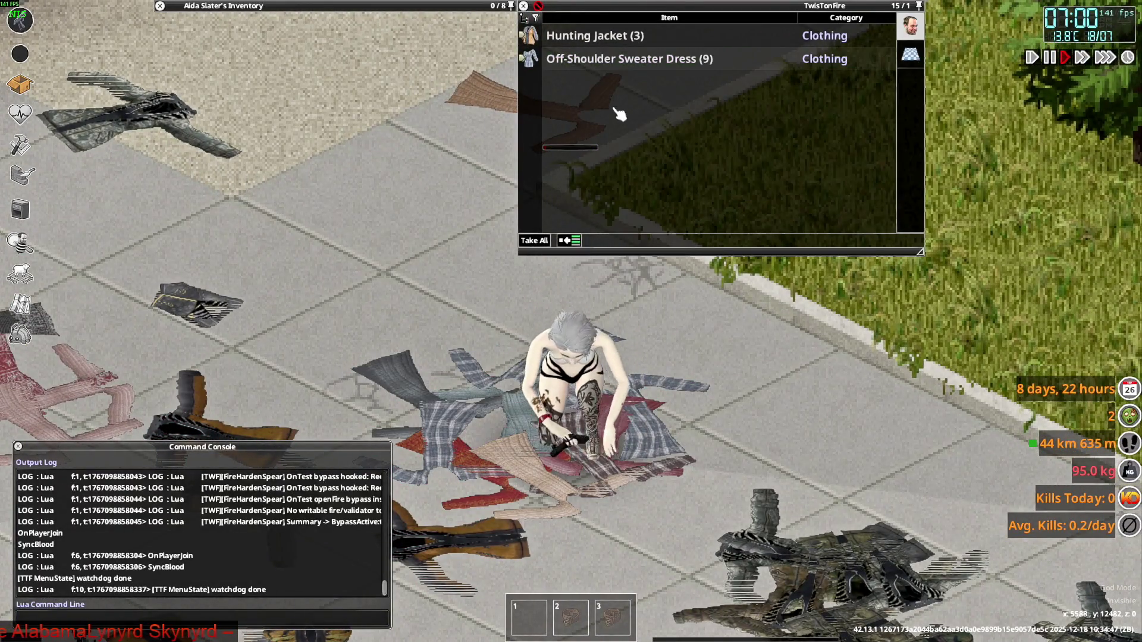
{"action": "key", "text": "s+a"}
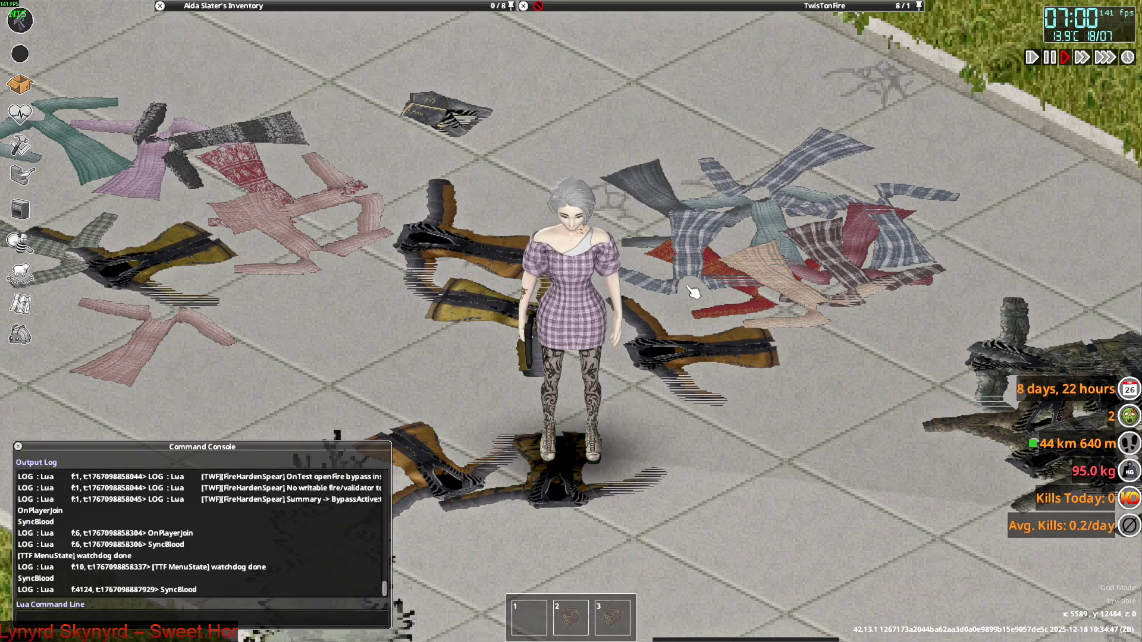
{"action": "key", "text": "s+d"}
{"action": "scroll", "coordinate": [705, 305], "scroll_direction": "down", "scroll_amount": 4}
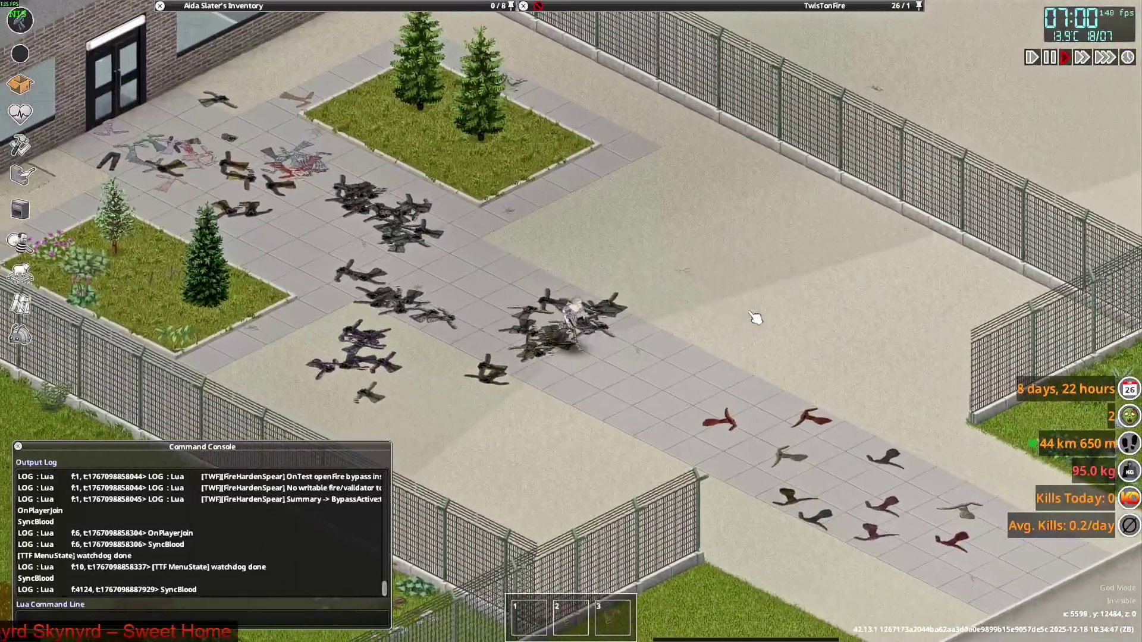
Walk along the pavement to the red dress with the pistol raised.
{"action": "scroll", "coordinate": [757, 319], "scroll_direction": "up", "scroll_amount": 4}
{"action": "mouse_move", "coordinate": [601, 6]}
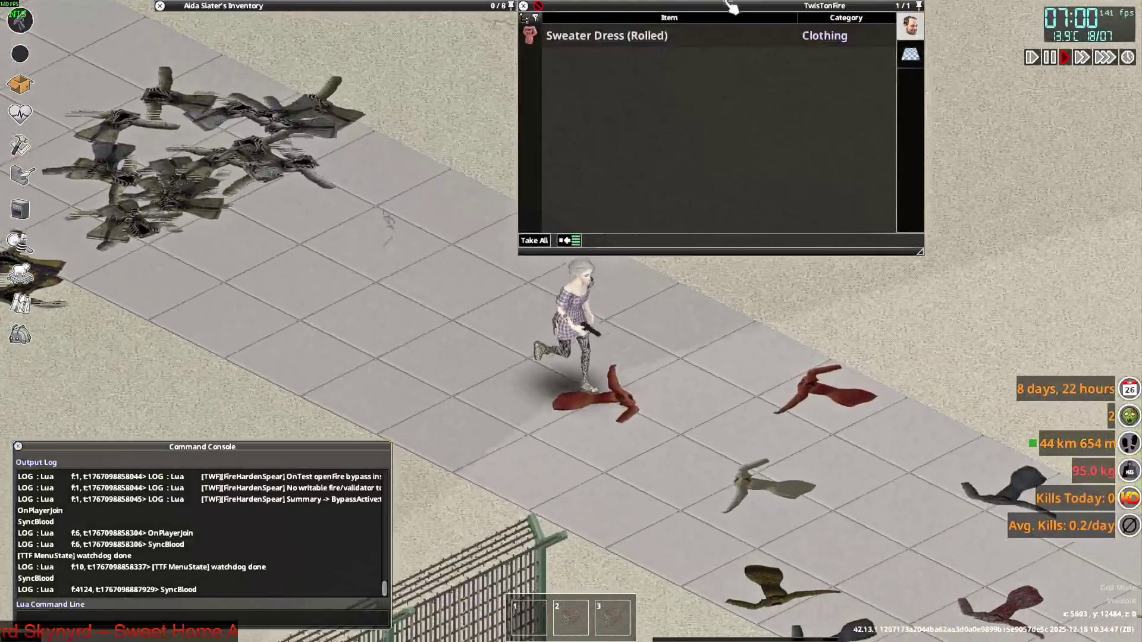
{"action": "scroll", "coordinate": [689, 340], "scroll_direction": "up", "scroll_amount": 3}
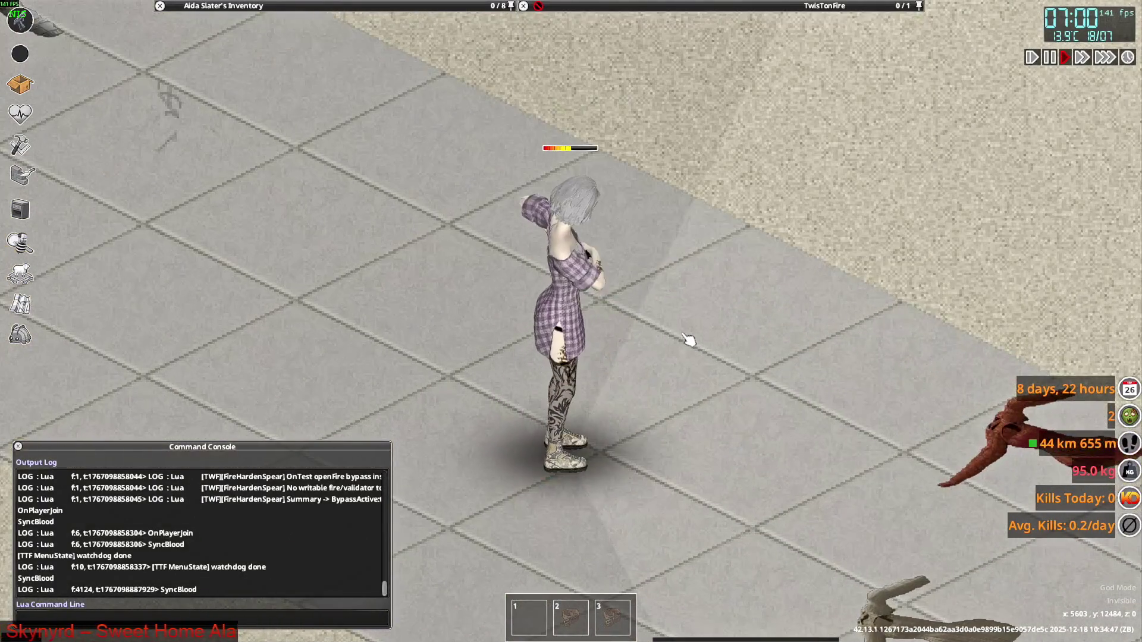
{"action": "key", "text": "s+d"}
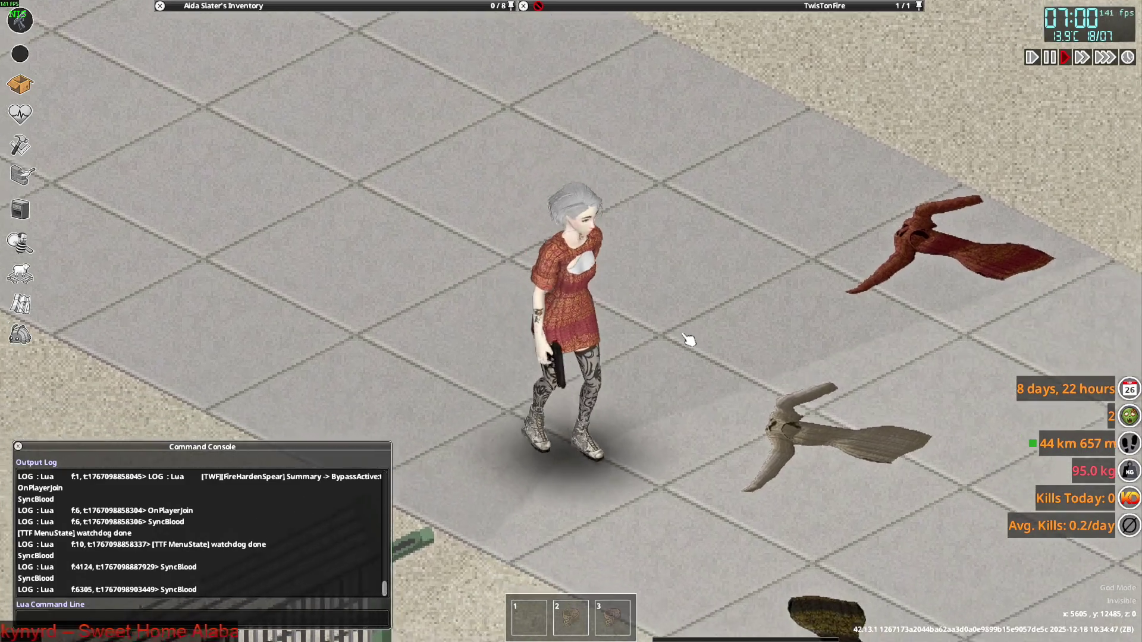
{"action": "key", "text": "w+a"}
{"action": "mouse_move", "coordinate": [732, 234]}
{"action": "right_mouse_down"}
{"action": "mouse_move", "coordinate": [735, 264]}
{"action": "mouse_move", "coordinate": [760, 240]}
{"action": "mouse_move", "coordinate": [732, 149]}
{"action": "mouse_move", "coordinate": [535, 90]}
{"action": "right_mouse_up"}
{"action": "key", "text": "w"}
{"action": "key", "text": "w"}
{"action": "key", "text": "d"}
Change how the worn Sweater Dress is worn from its inventory menu.
{"action": "mouse_move", "coordinate": [256, 112]}
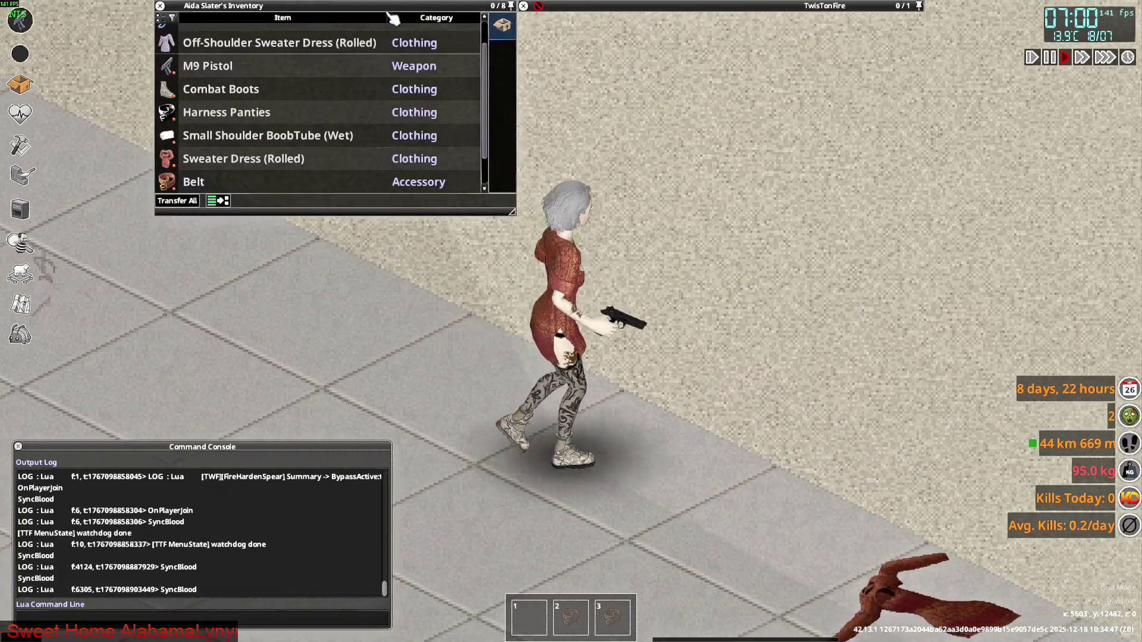
{"action": "right_click", "coordinate": [229, 158]}
{"action": "left_click", "coordinate": [260, 191]}
Aim the pistol ahead and step right, then left, along the pavement.
{"action": "mouse_move", "coordinate": [694, 171]}
{"action": "right_mouse_down"}
{"action": "mouse_move", "coordinate": [785, 180]}
{"action": "mouse_move", "coordinate": [655, 166]}
{"action": "right_mouse_up"}
{"action": "key", "text": "d"}
{"action": "key", "text": "a"}
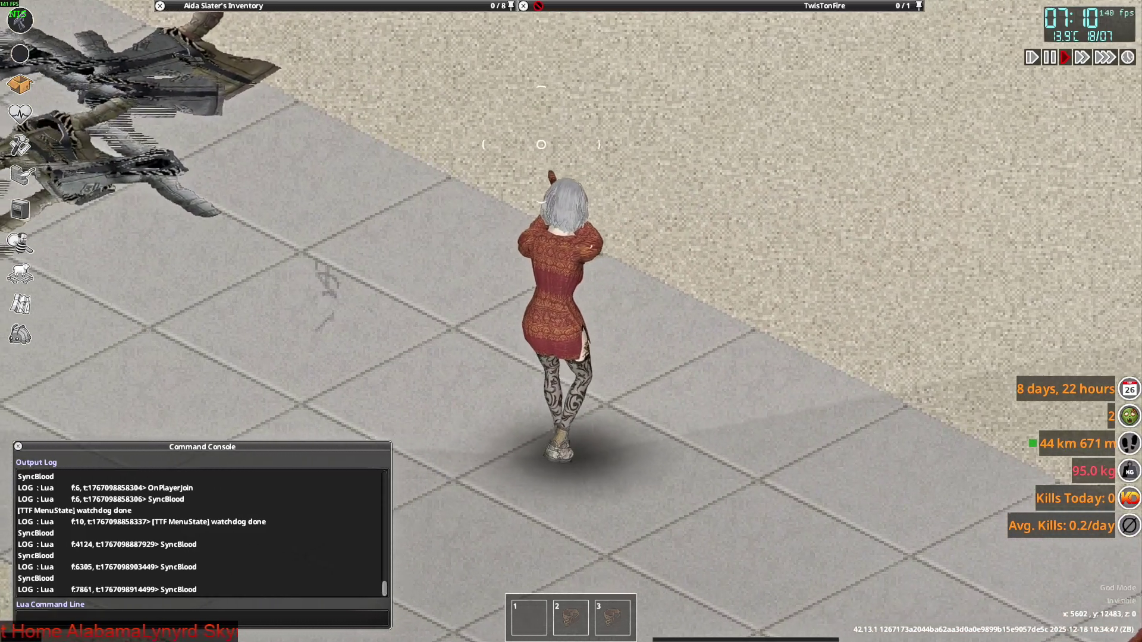
{"action": "scroll", "coordinate": [657, 206], "scroll_direction": "down", "scroll_amount": 2}
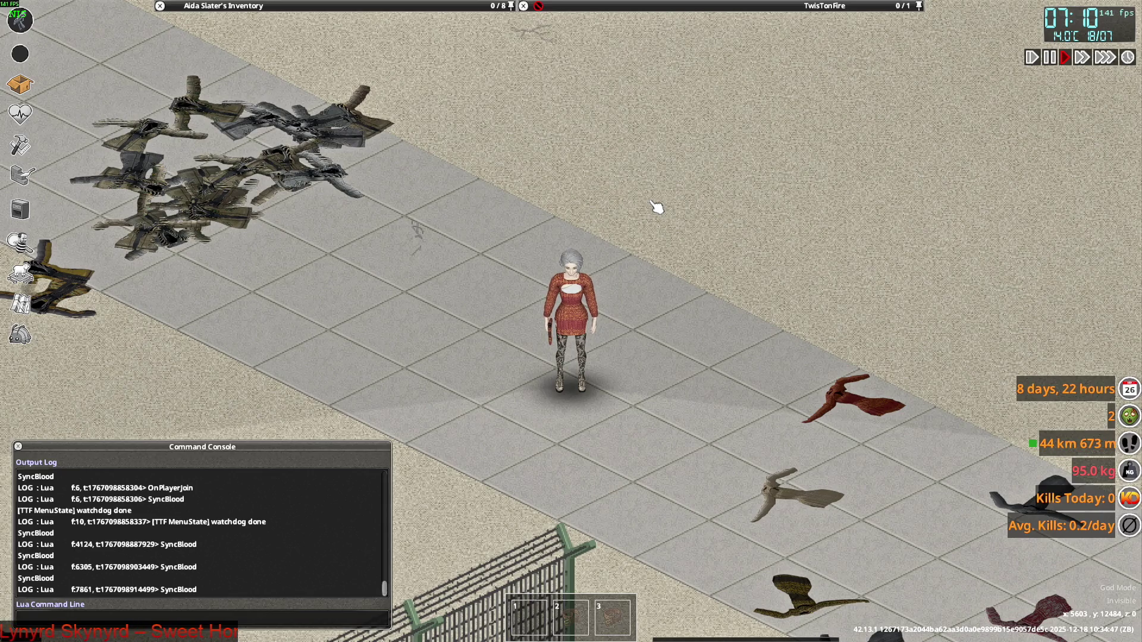
Walk up the sidewalk to the clothing pile by the building doors.
{"action": "key", "text": "w"}
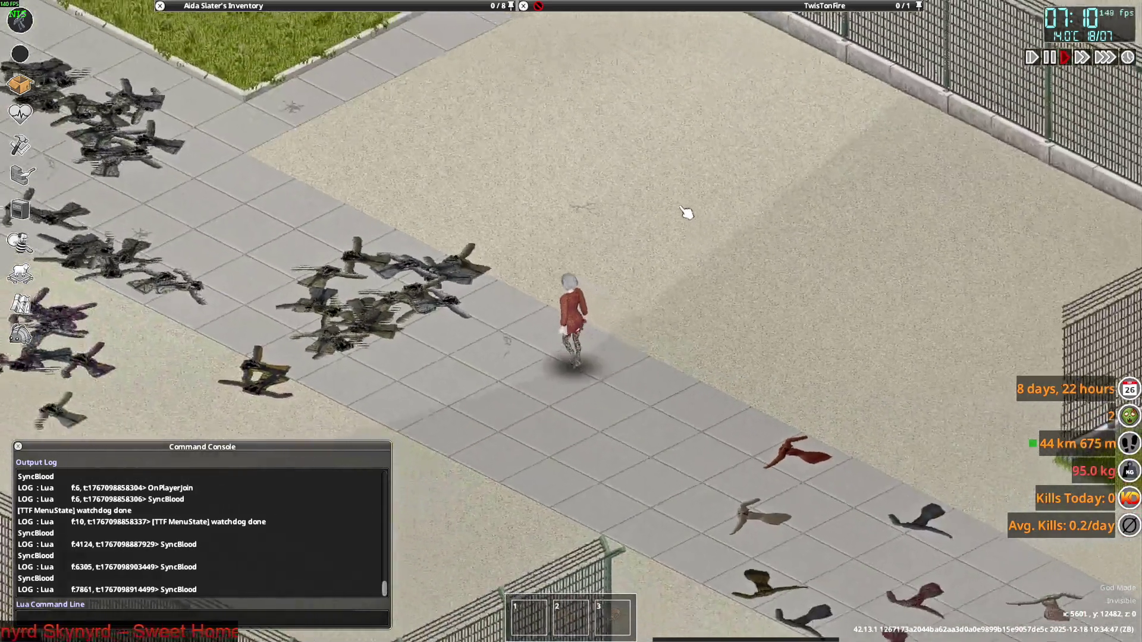
{"action": "key", "text": "w"}
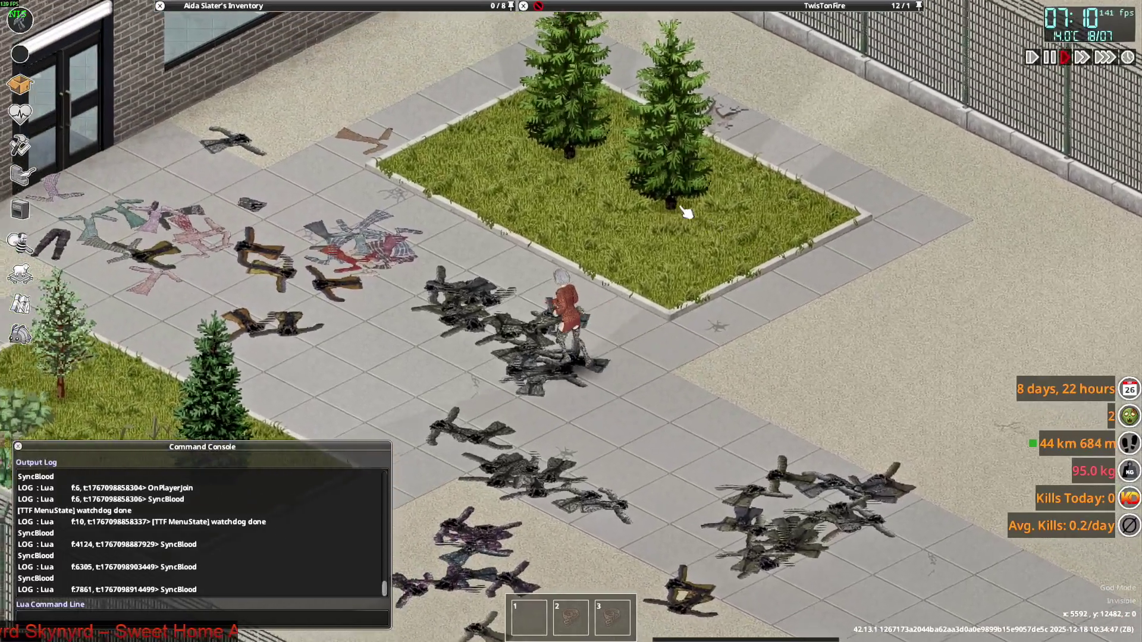
{"action": "key", "text": "w"}
{"action": "scroll", "coordinate": [684, 209], "scroll_direction": "up", "scroll_amount": 3}
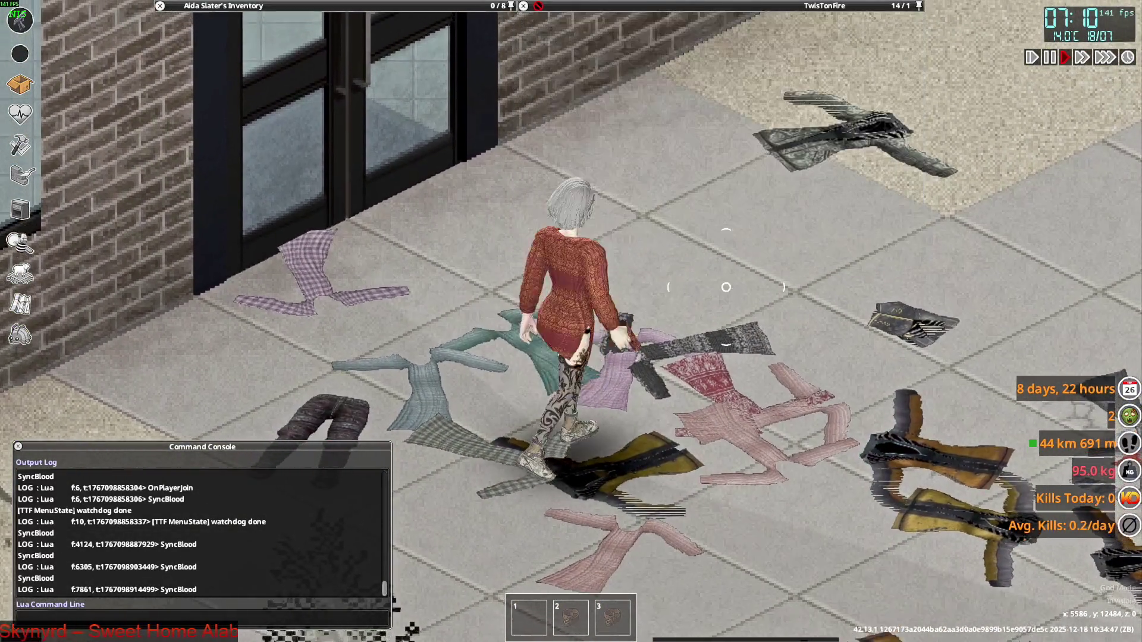
Aim the pistol away, move down-left, and roll up the Sweater Dress sleeves.
{"action": "mouse_move", "coordinate": [680, 147]}
{"action": "right_mouse_down"}
{"action": "mouse_move", "coordinate": [708, 153]}
{"action": "mouse_move", "coordinate": [719, 115]}
{"action": "mouse_move", "coordinate": [680, 96]}
{"action": "mouse_move", "coordinate": [612, 137]}
{"action": "mouse_move", "coordinate": [429, 151]}
{"action": "right_mouse_up"}
{"action": "key", "text": "s"}
{"action": "key", "text": "a"}
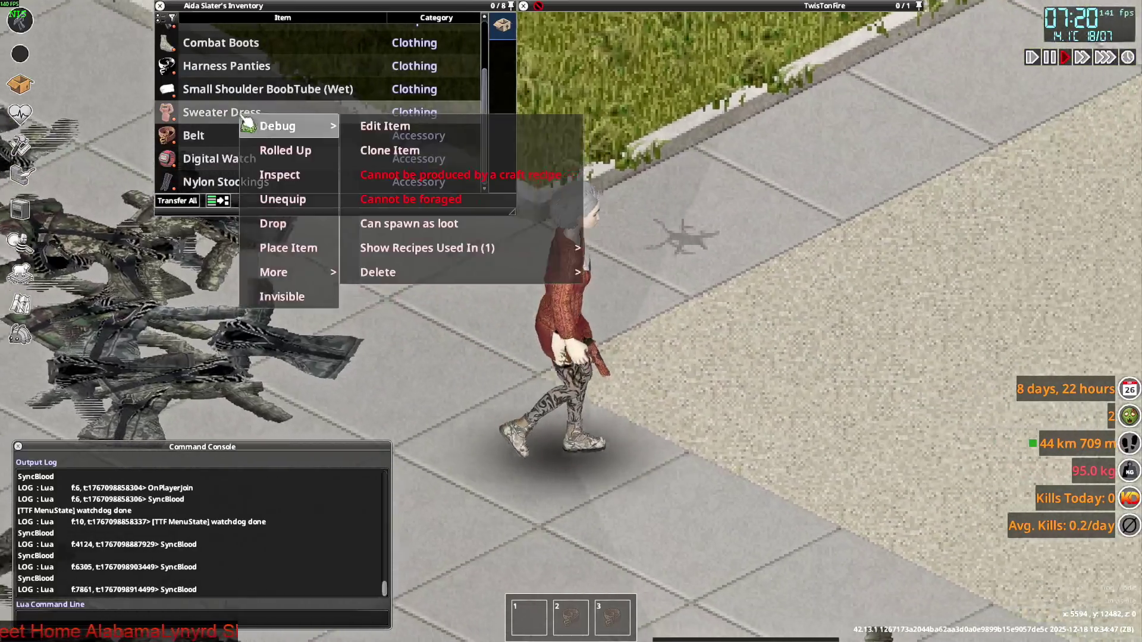
{"action": "left_click", "coordinate": [310, 153]}
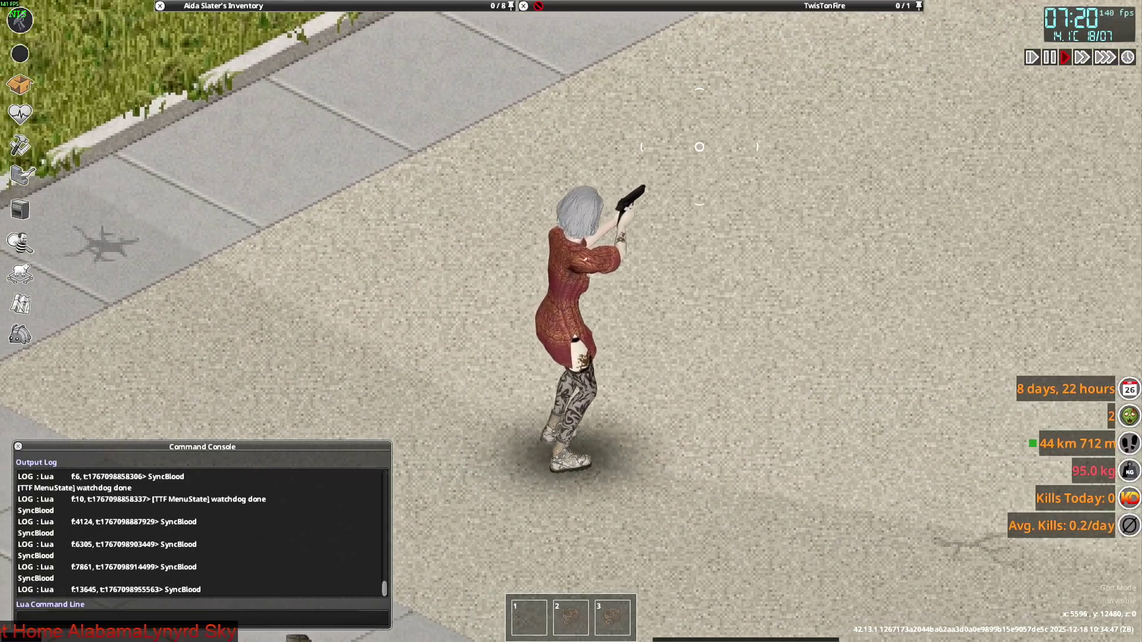